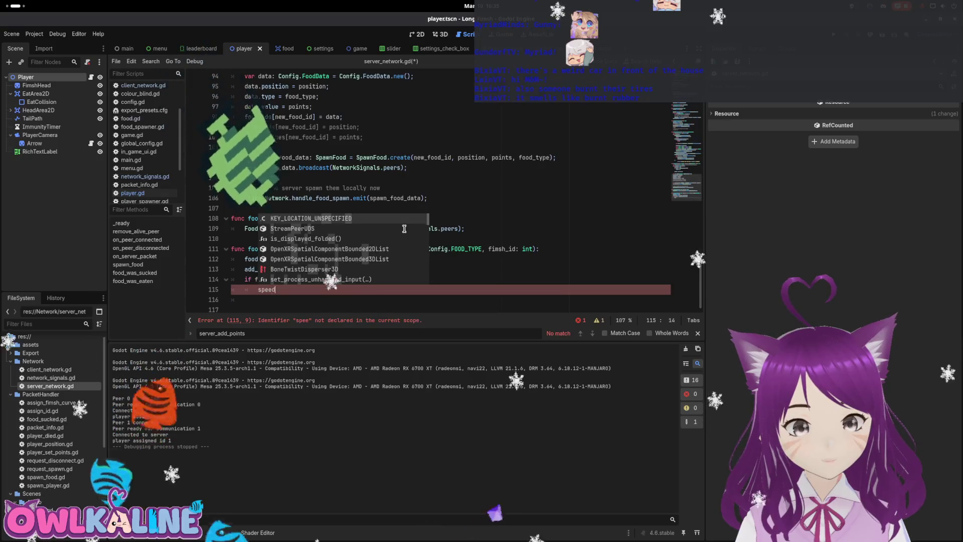
Step: Add accelerate_fimsh.emit(fimsh_id) under the SPEED check on line 115 of server_network.gd
{"action": "type", "text": "accelerate_fims"}
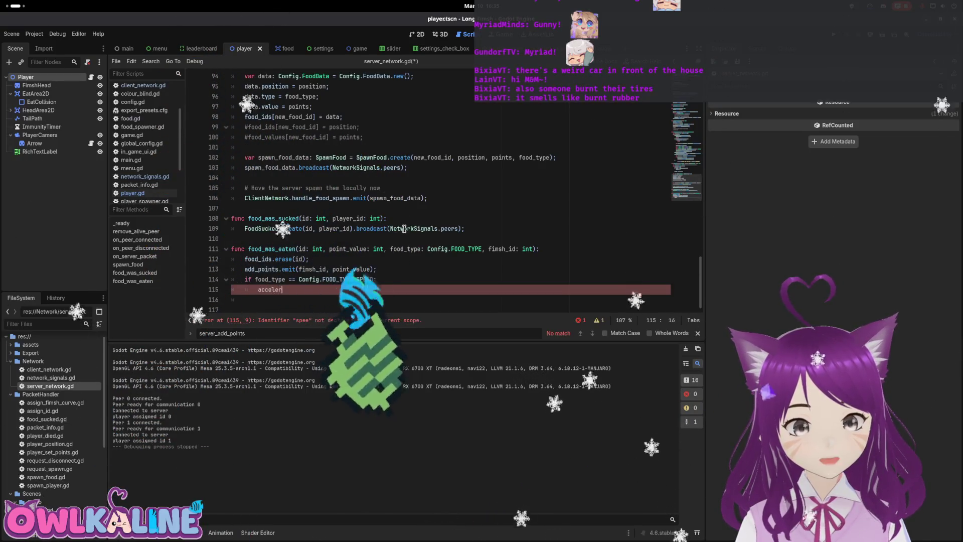
{"action": "type", "text": "h.emit(fimsh_id);"}
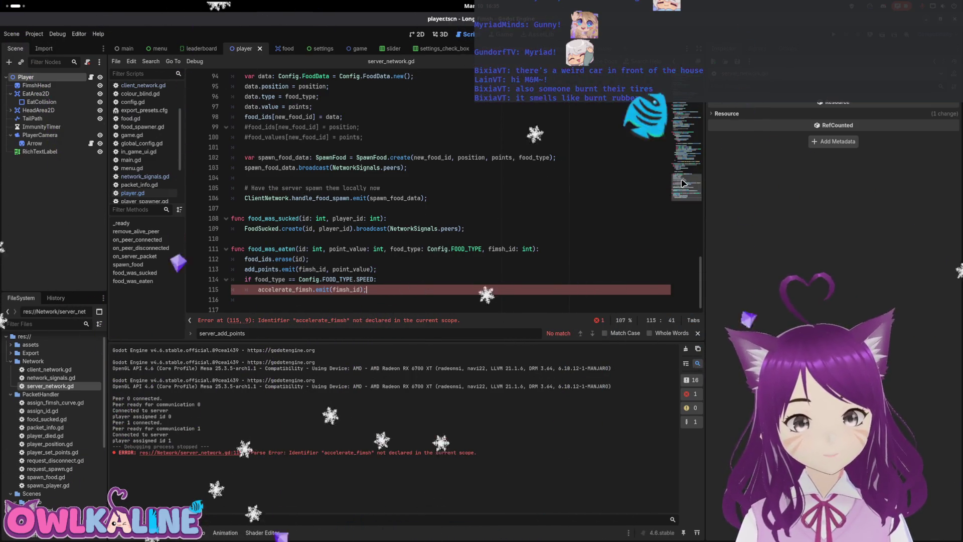
{"action": "double_click", "coordinate": [265, 269]}
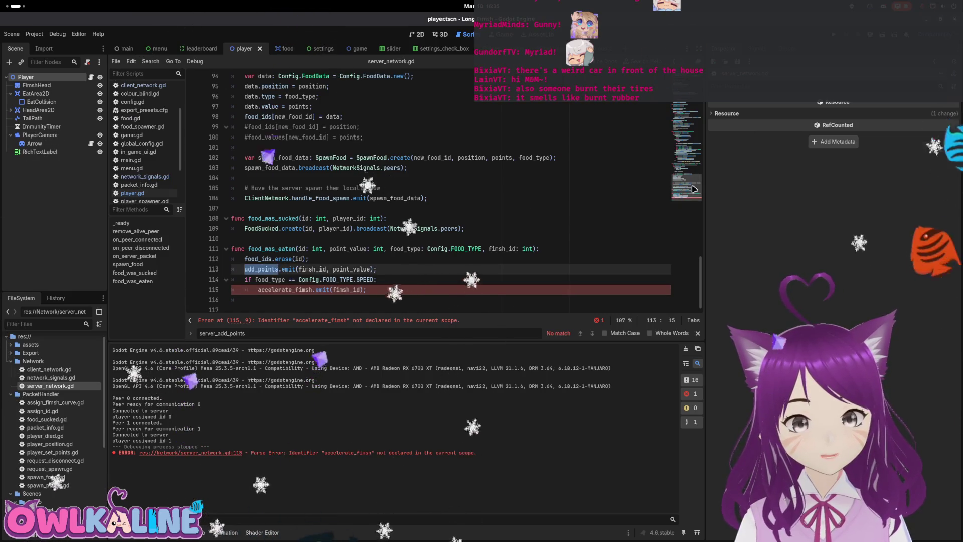
{"action": "left_click_drag", "start_coordinate": [694, 189], "coordinate": [693, 106]}
Step: Declare signal accelerate_fimsh(id: int) on a new line after add_points and save the script
{"action": "left_click", "coordinate": [403, 158]}
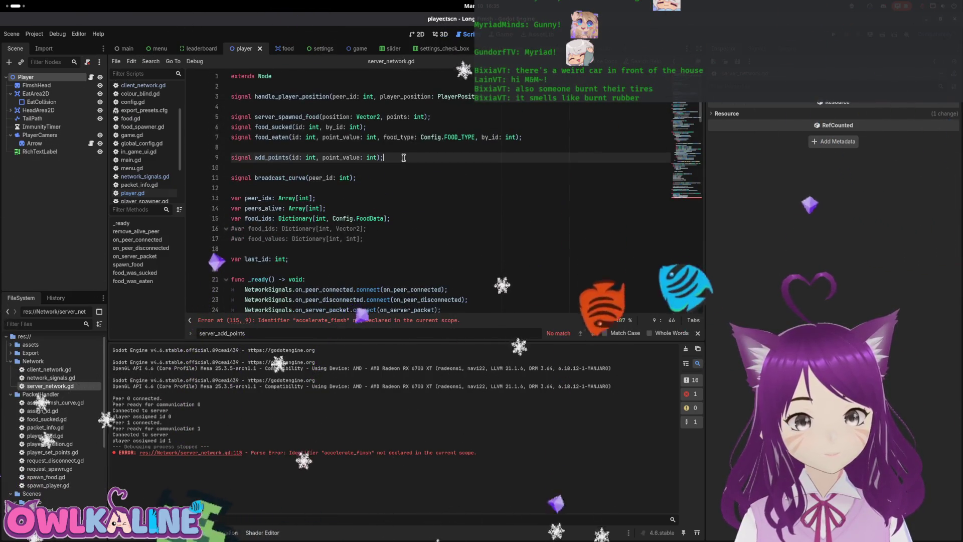
{"action": "key", "text": "Return"}
{"action": "type", "text": "signal acc"}
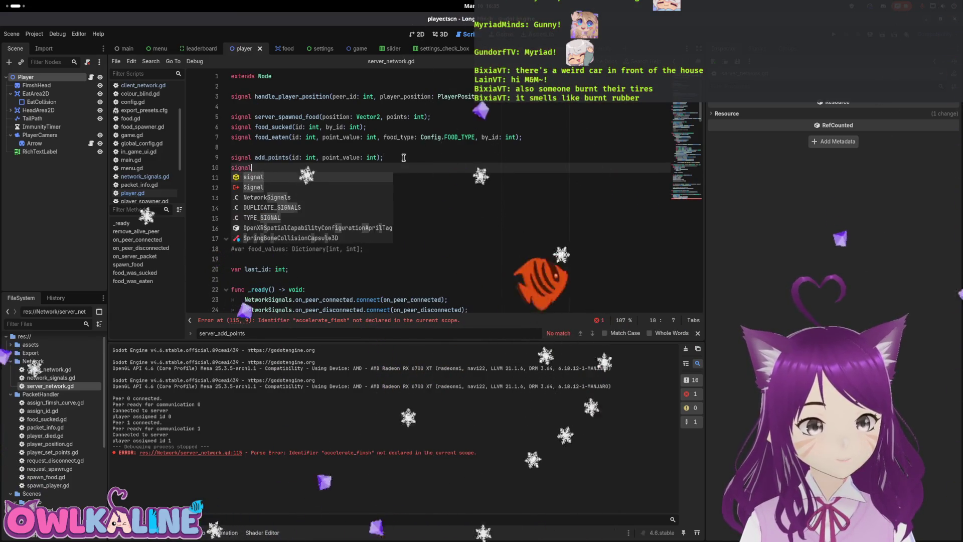
{"action": "type", "text": "elerate"}
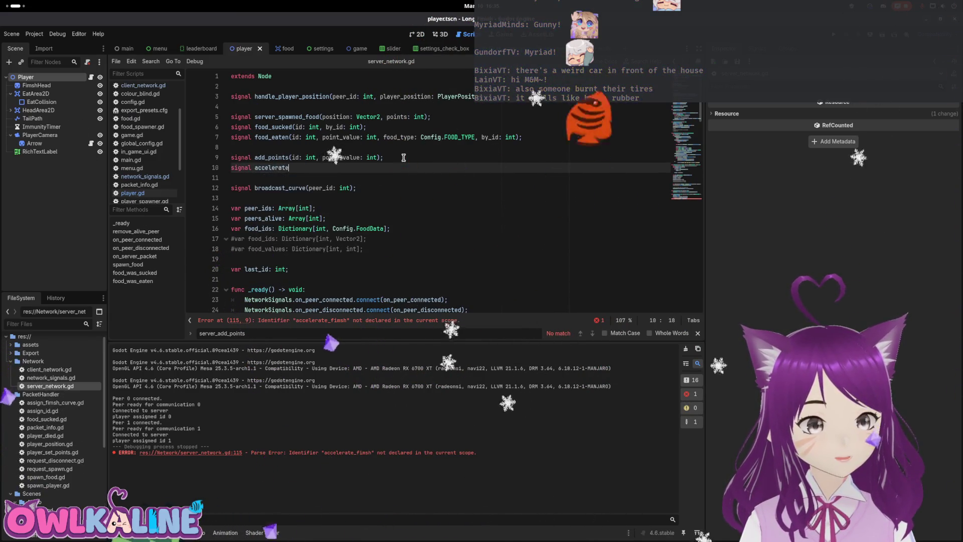
{"action": "type", "text": "_fimsh("}
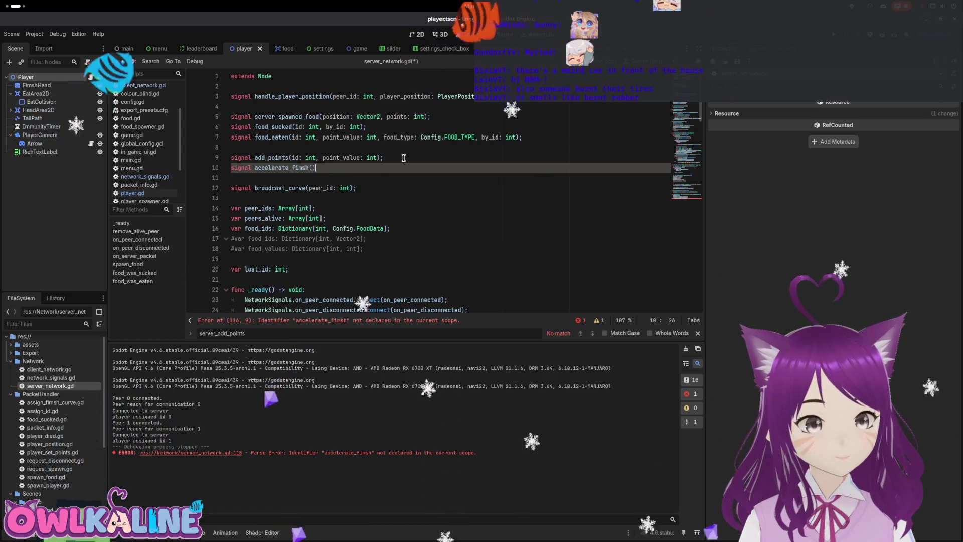
{"action": "type", "text": "id: int"}
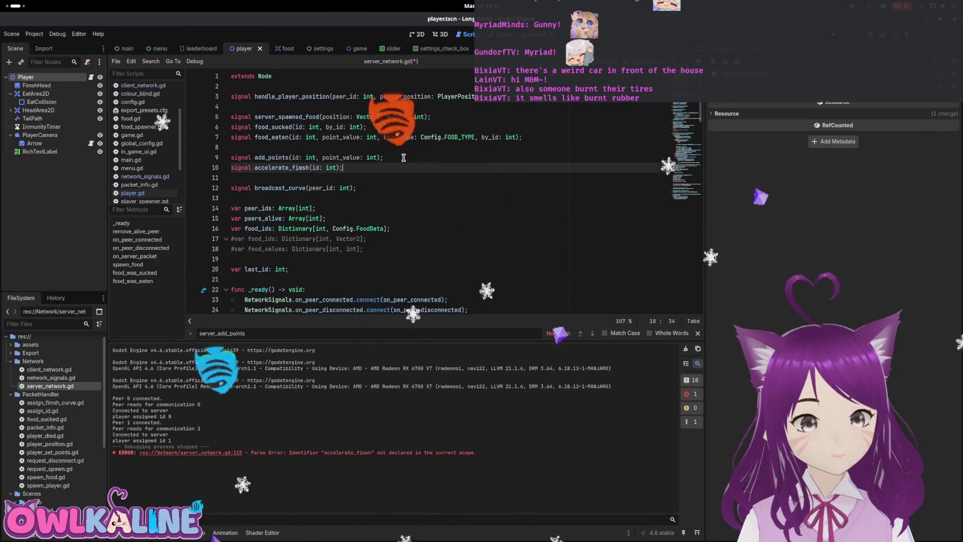
{"action": "key", "text": "ctrl+s"}
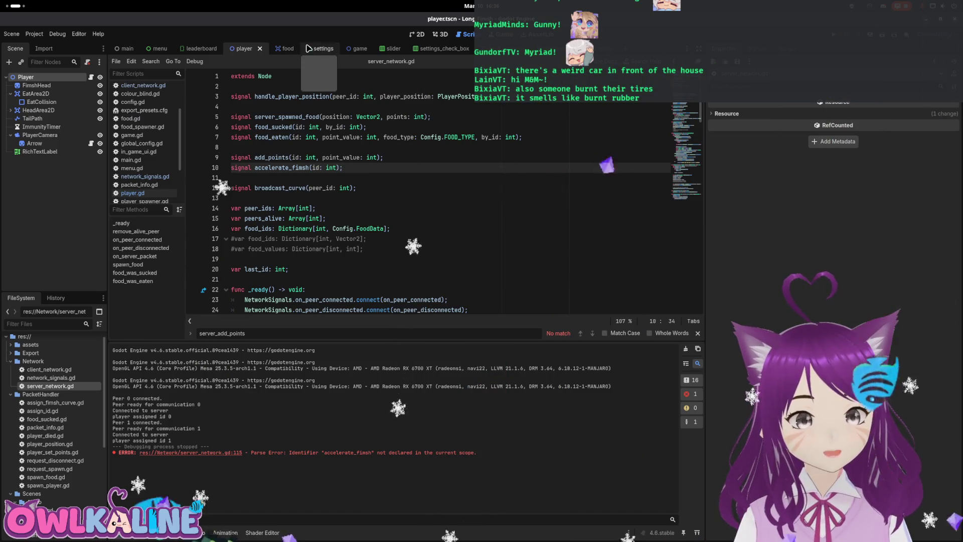
Step: In player.gd, add a func server_accelerate_fimsh(id: int) header above server_add_points
{"action": "left_click", "coordinate": [91, 77]}
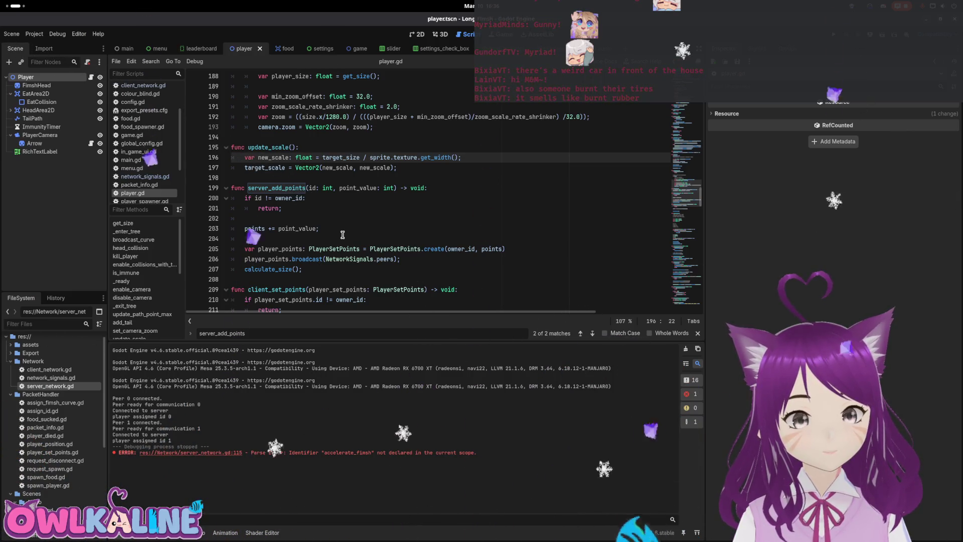
{"action": "left_click", "coordinate": [273, 176]}
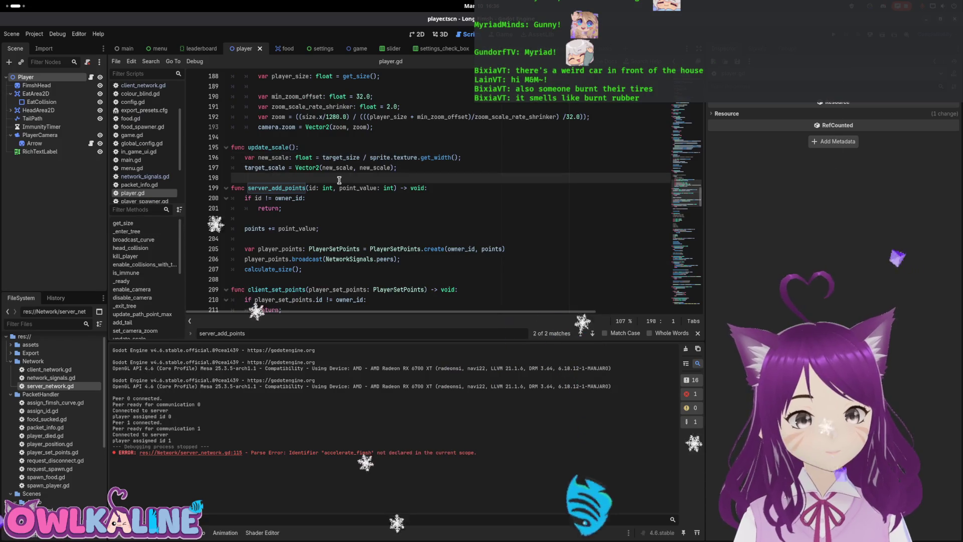
{"action": "key", "text": "Return"}
{"action": "key", "text": "Return"}
{"action": "key", "text": "Up"}
{"action": "type", "text": "func ser"}
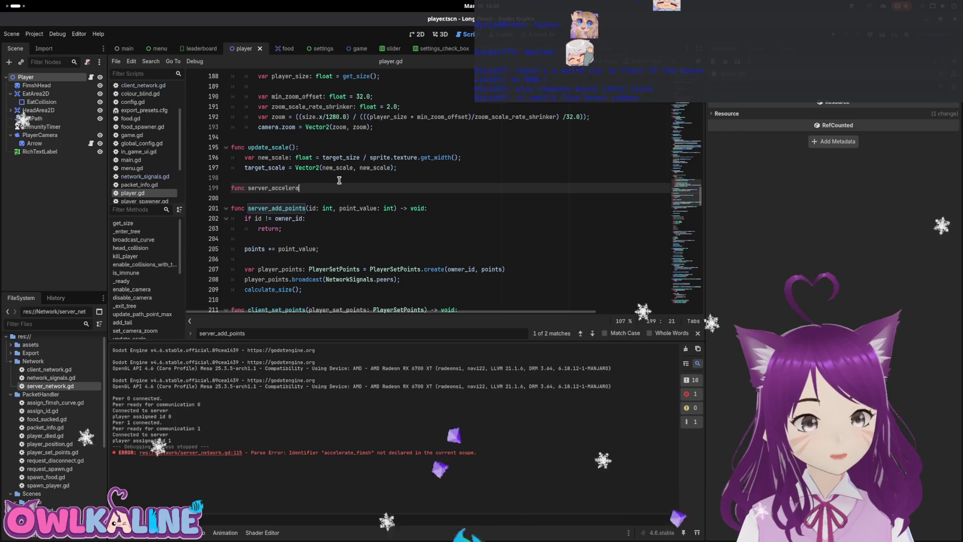
{"action": "type", "text": "imsh("}
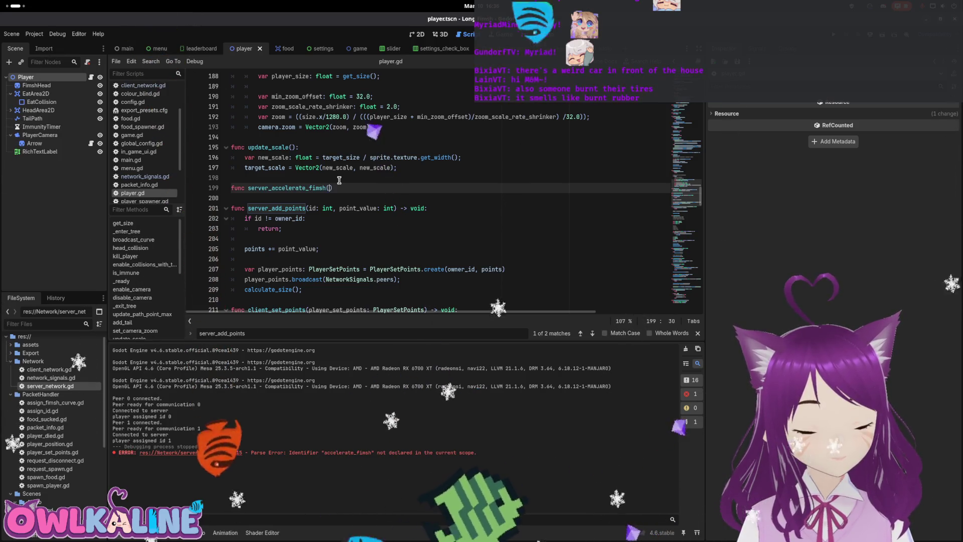
{"action": "type", "text": "id: int"}
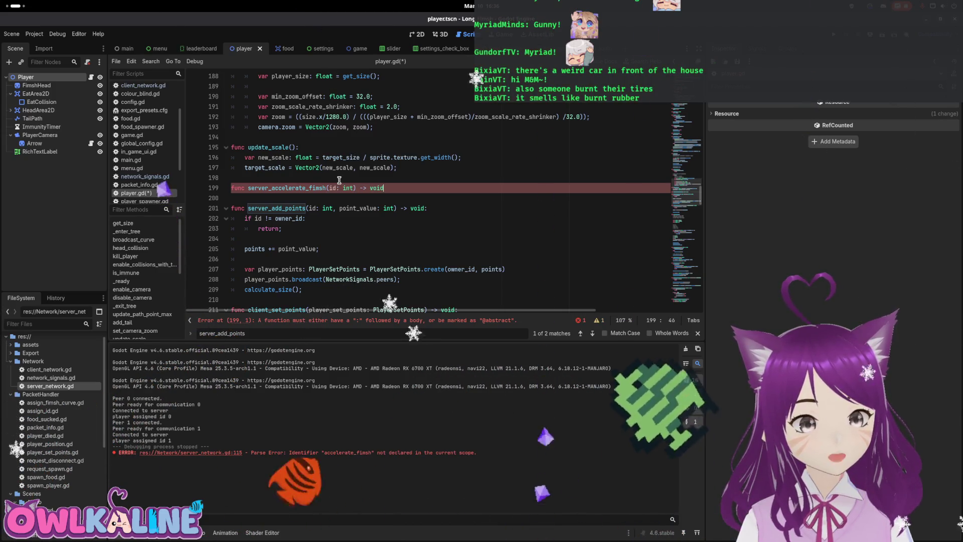
{"action": "type", "text": ":"}
{"action": "key", "text": "Return"}
Step: Give it an 'if id != owner_id: return' guard and a '# TODO: Accelerate fimsh' comment, saving
{"action": "type", "text": "if id "}
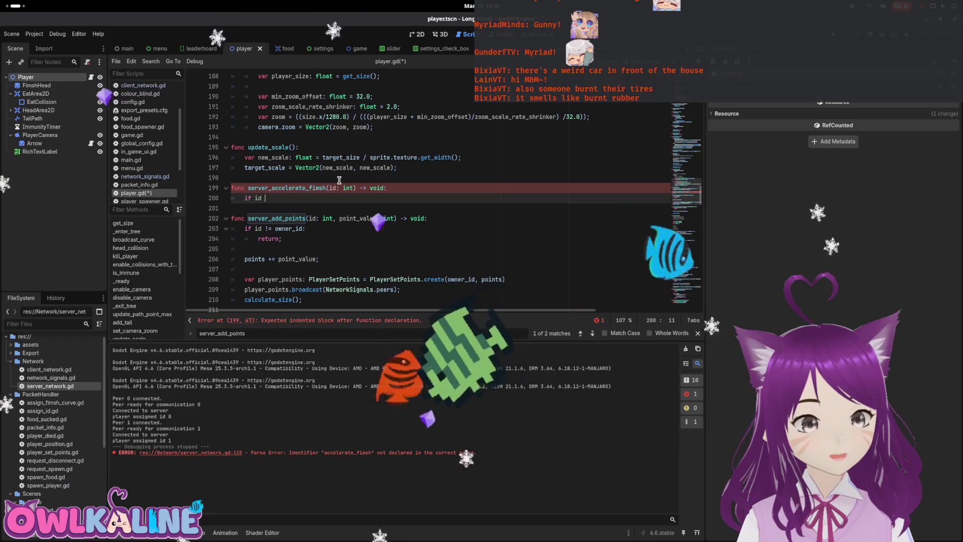
{"action": "type", "text": "!= owner_id"}
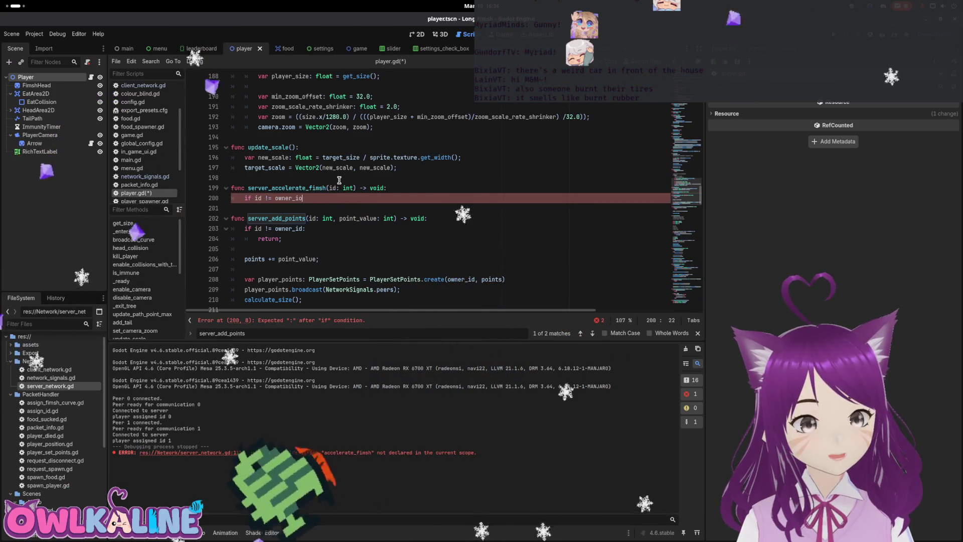
{"action": "type", "text": ":"}
{"action": "key", "text": "Return"}
{"action": "type", "text": "retur"}
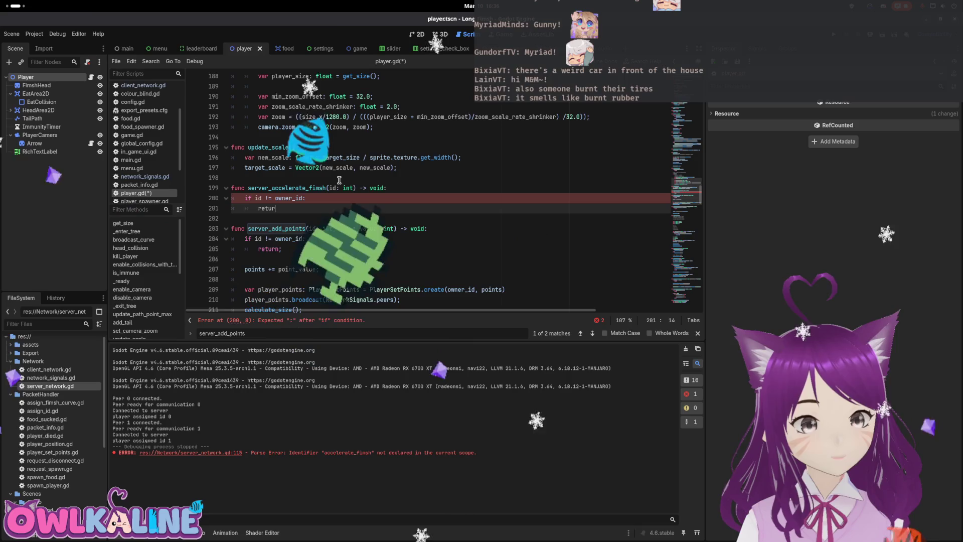
{"action": "type", "text": "n;"}
{"action": "key", "text": "Return"}
{"action": "key", "text": "ctrl+s"}
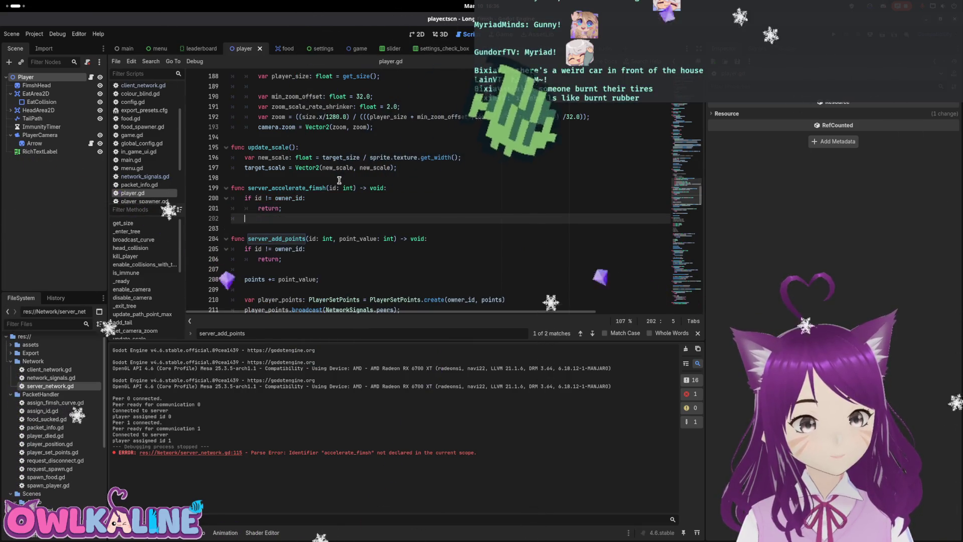
{"action": "key", "text": "Return"}
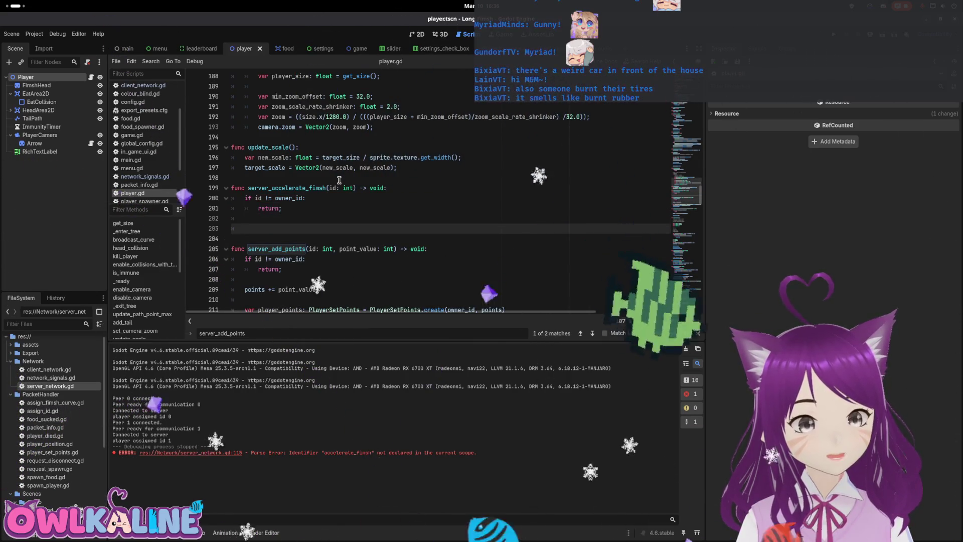
{"action": "type", "text": "# TODO: C"}
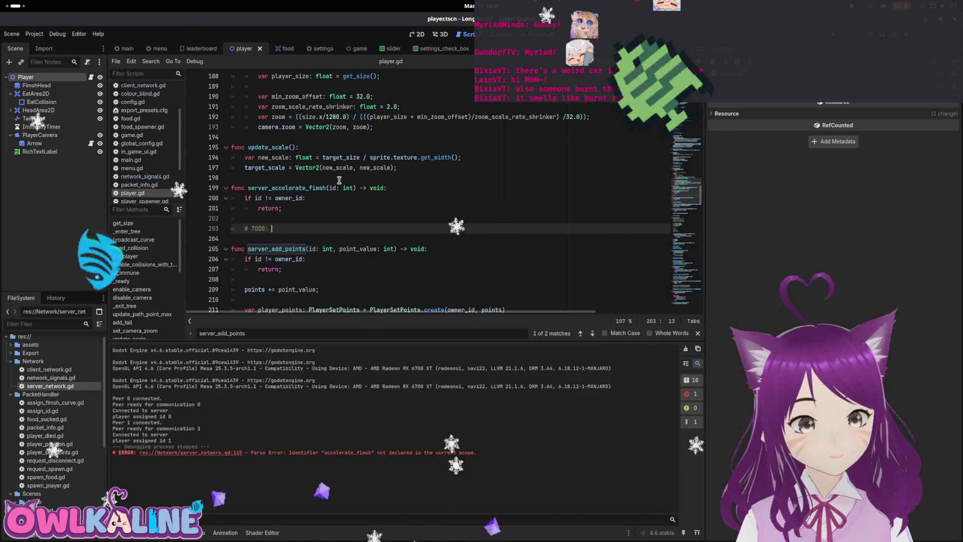
{"action": "type", "text": "celerate fimsh"}
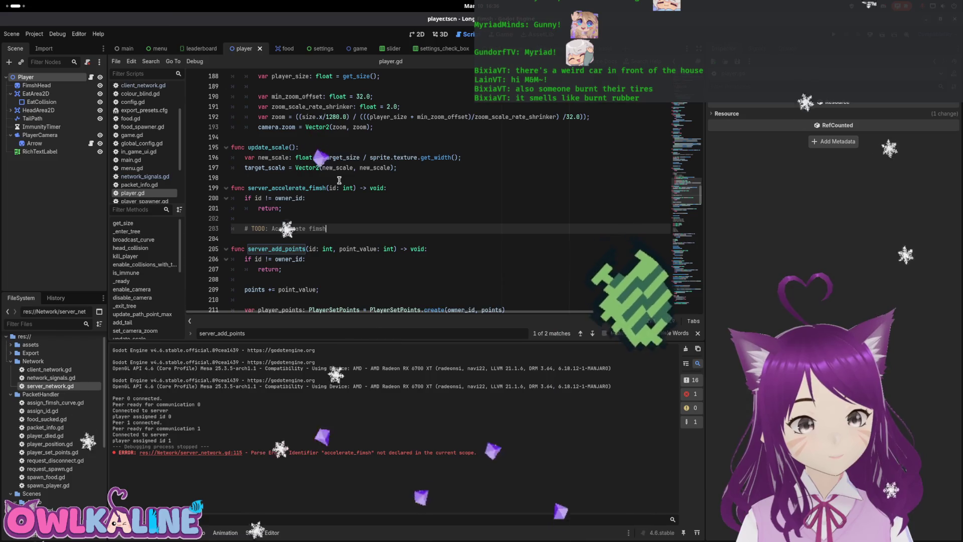
{"action": "key", "text": "ctrl+s"}
Step: Scroll player.gd up to the _enter_tree() function around line 47
{"action": "scroll", "coordinate": [342, 186], "scroll_direction": "up", "scroll_amount": 4}
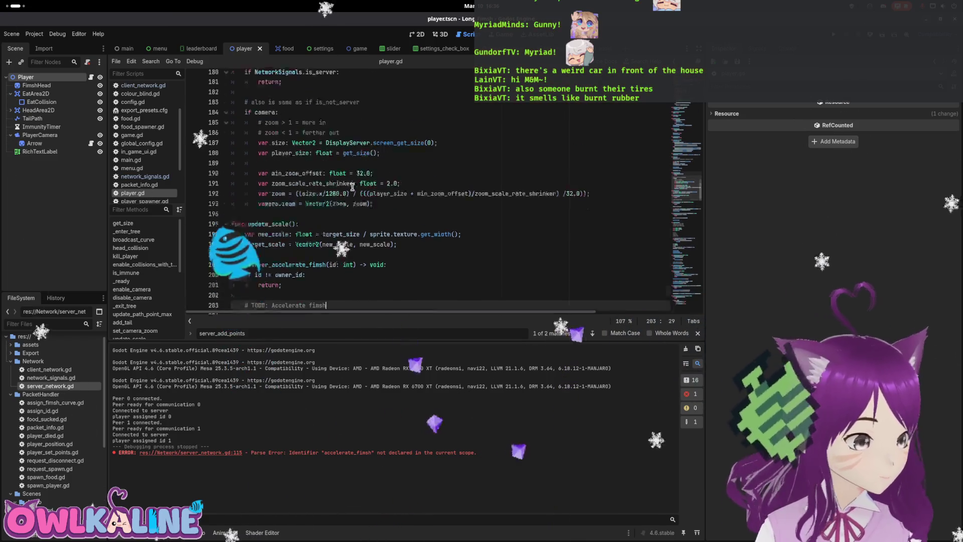
{"action": "scroll", "coordinate": [345, 192], "scroll_direction": "up", "scroll_amount": 4}
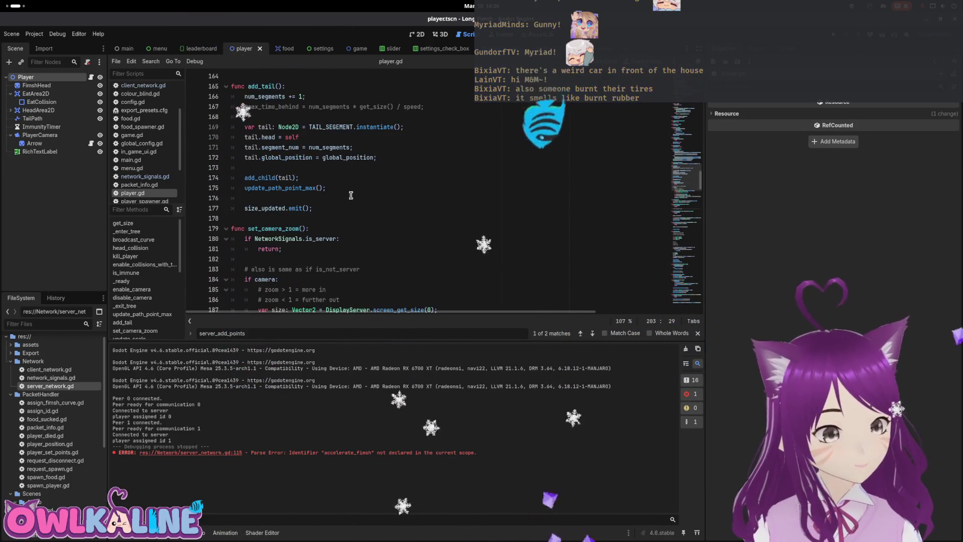
{"action": "scroll", "coordinate": [351, 195], "scroll_direction": "up", "scroll_amount": 3}
{"action": "scroll", "coordinate": [344, 198], "scroll_direction": "up", "scroll_amount": 4}
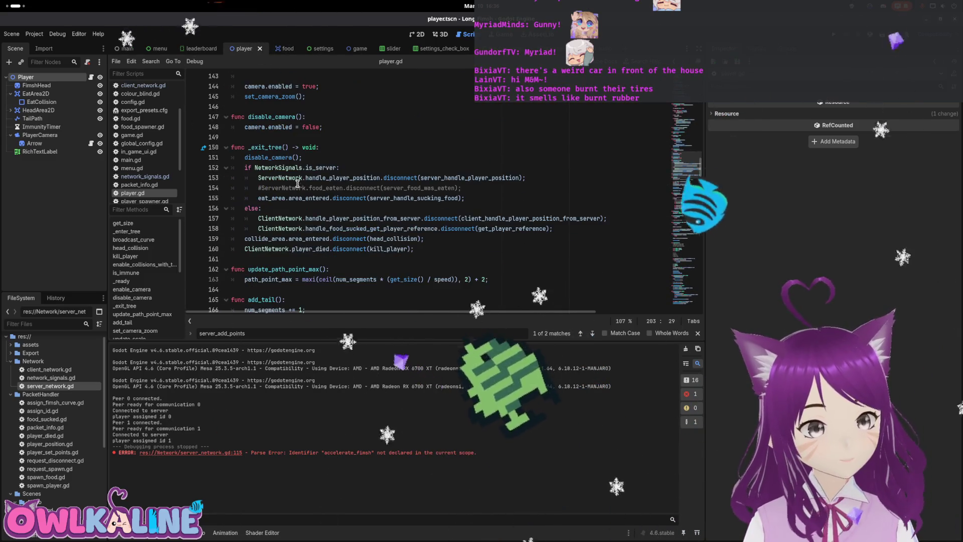
{"action": "scroll", "coordinate": [297, 184], "scroll_direction": "up", "scroll_amount": 11}
{"action": "scroll", "coordinate": [297, 185], "scroll_direction": "up", "scroll_amount": 20}
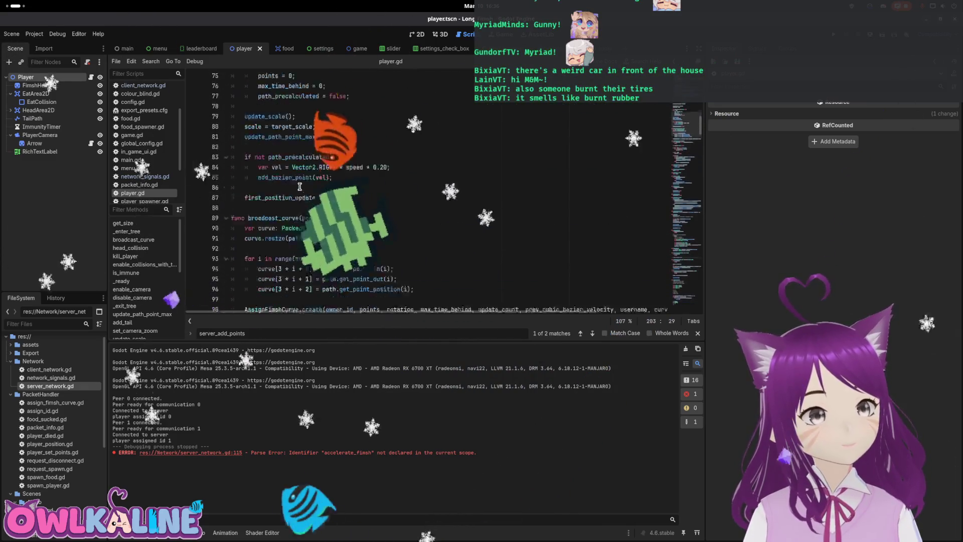
Step: Connect ServerNetwork.accelerate_fimsh to server_accelerate_fimsh after the add_points connection and save
{"action": "left_click", "coordinate": [446, 159]}
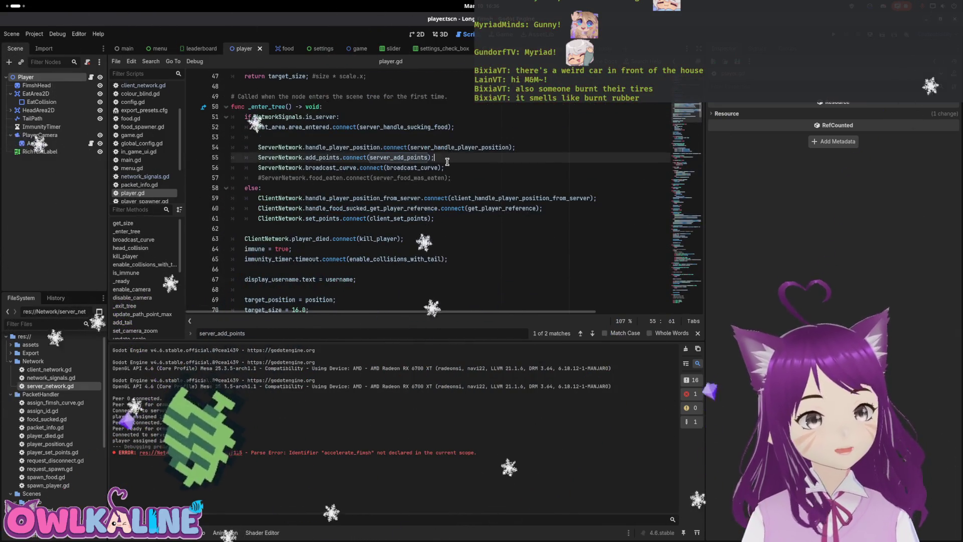
{"action": "key", "text": "Return"}
{"action": "type", "text": "ServerN"}
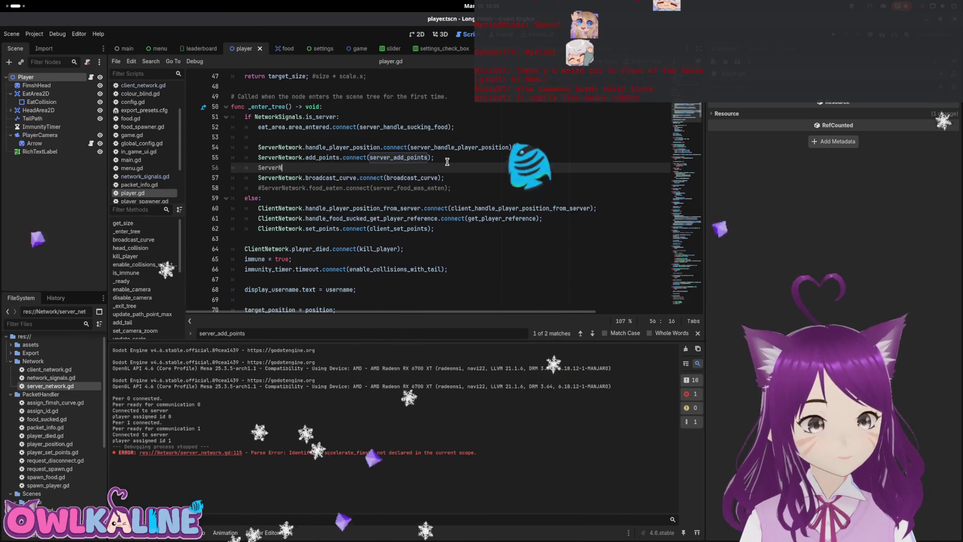
{"action": "type", "text": "etwork."}
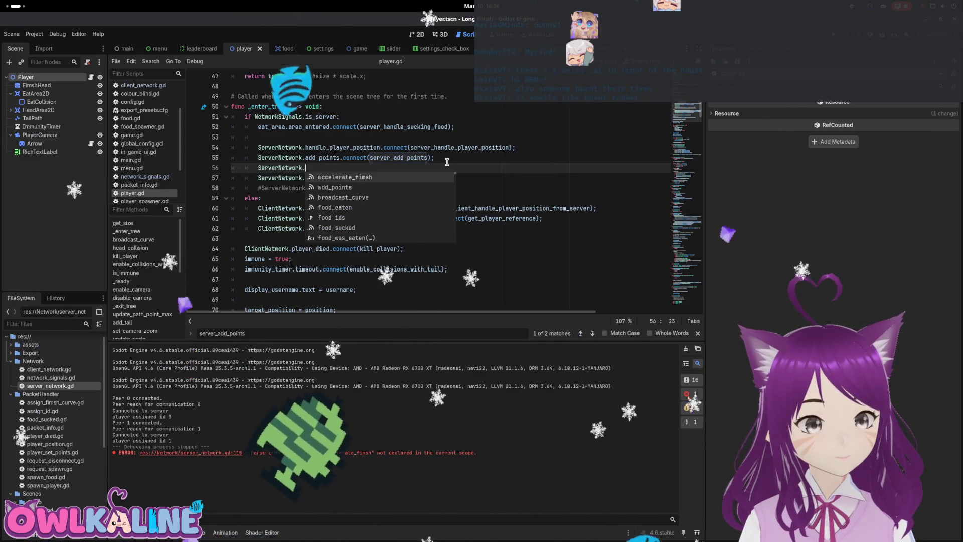
{"action": "key", "text": "Return"}
{"action": "type", "text": ".connect()"}
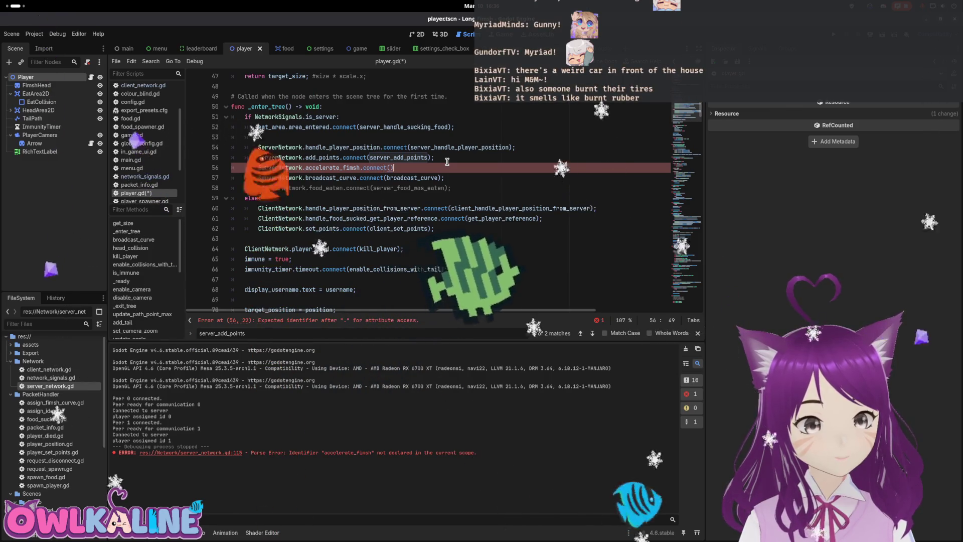
{"action": "key", "text": "Left"}
{"action": "type", "text": "server"}
{"action": "type", "text": "_a"}
{"action": "key", "text": "Return"}
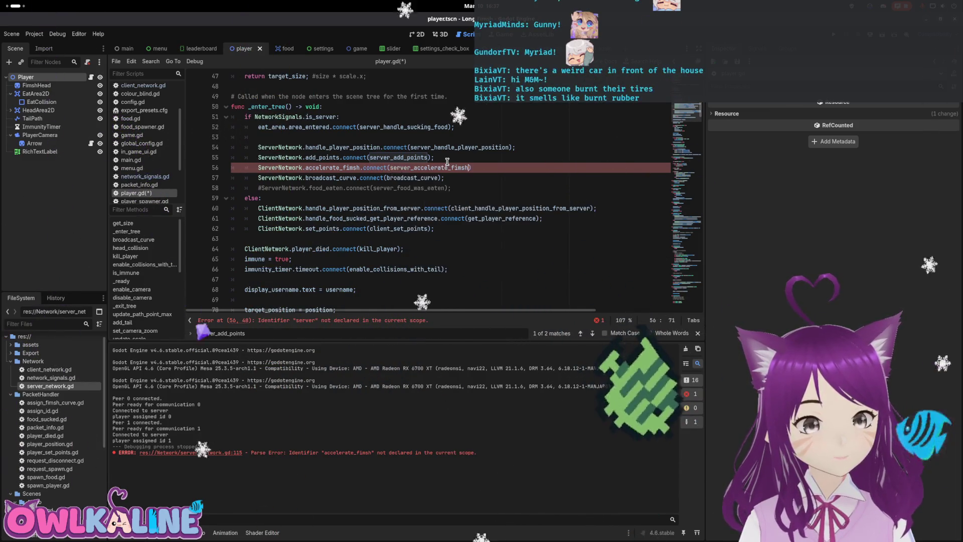
{"action": "key", "text": "ctrl+s"}
Step: Add ClientNetwork.accelerate_fimsh.connect(client_accelerate_fimsh) after the client-side connections
{"action": "key", "text": "Down"}
{"action": "key", "text": "Down"}
{"action": "key", "text": "Down"}
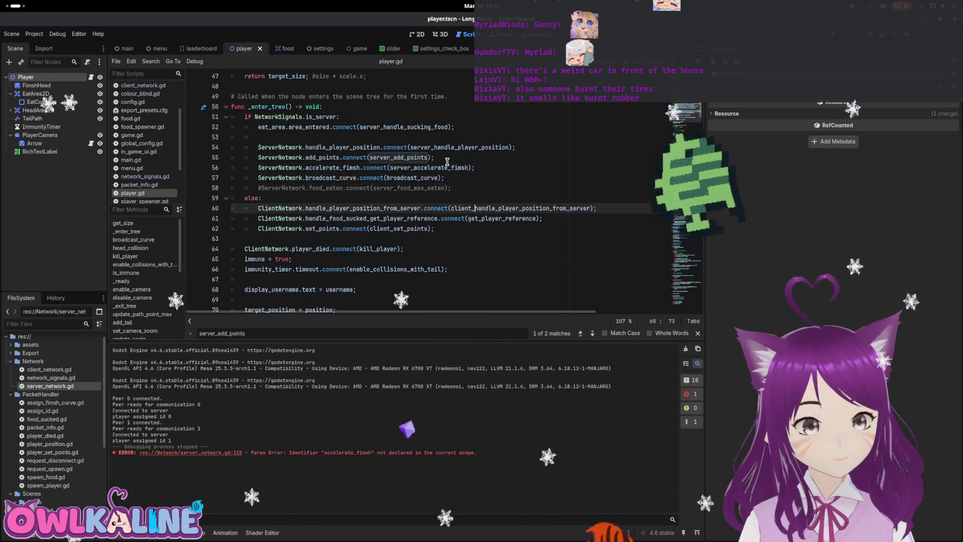
{"action": "key", "text": "Return"}
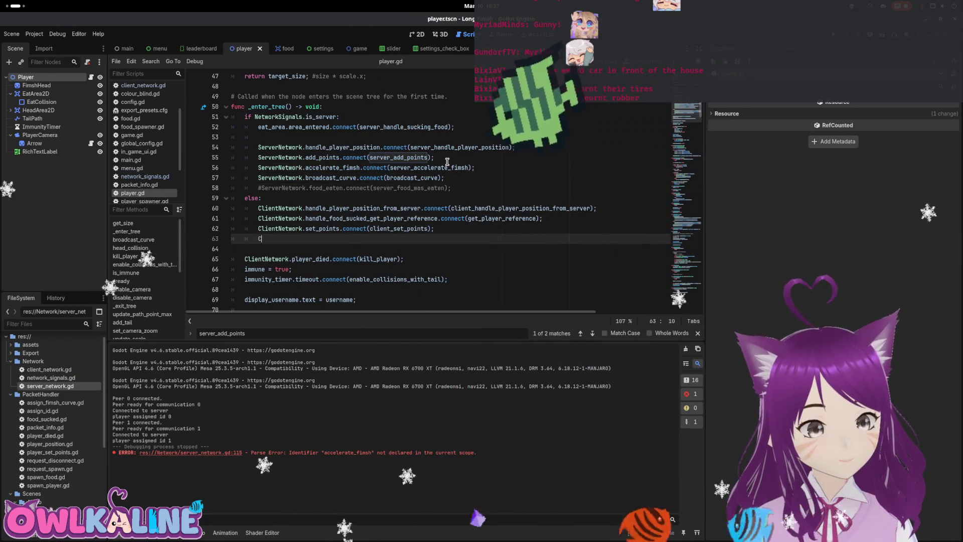
{"action": "type", "text": "tNetwork."}
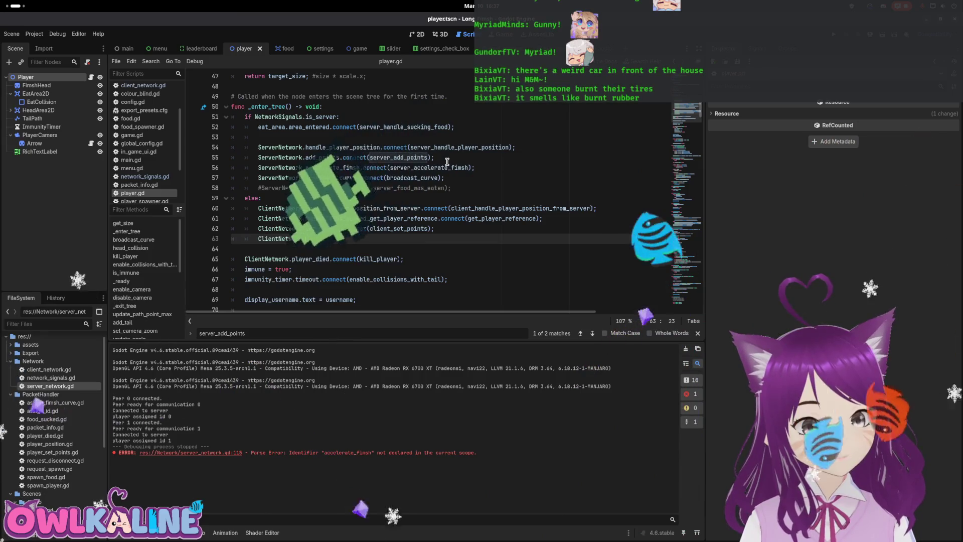
{"action": "type", "text": "accelera"}
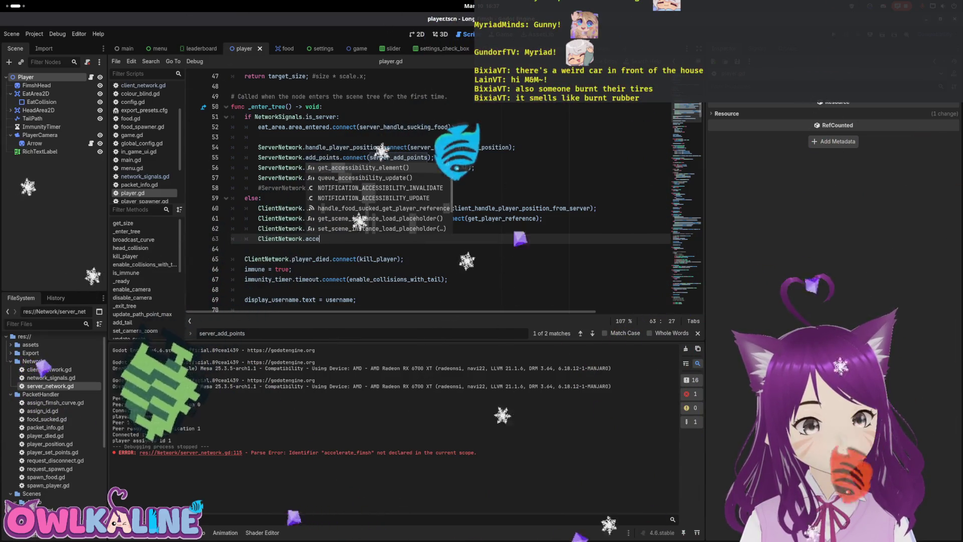
{"action": "type", "text": "te_fimsh"}
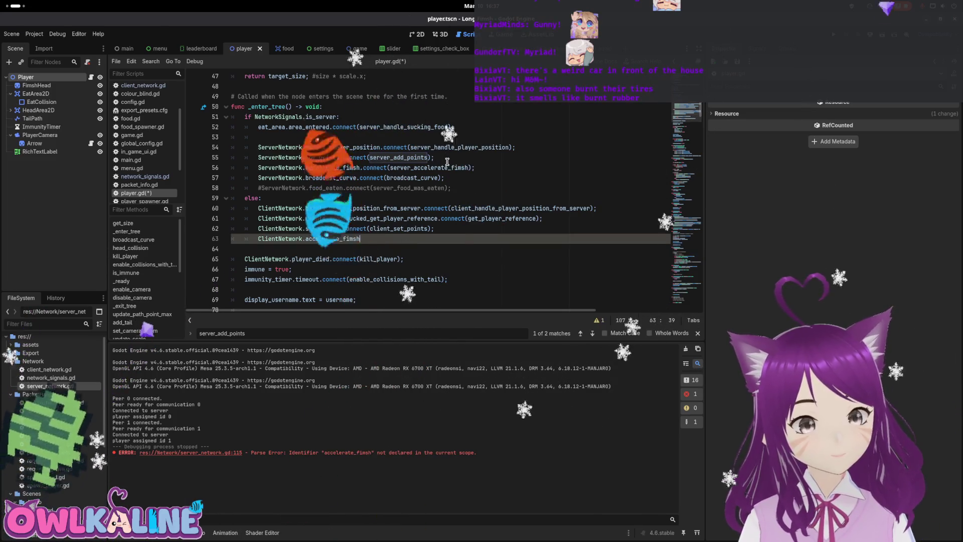
{"action": "type", "text": ".con"}
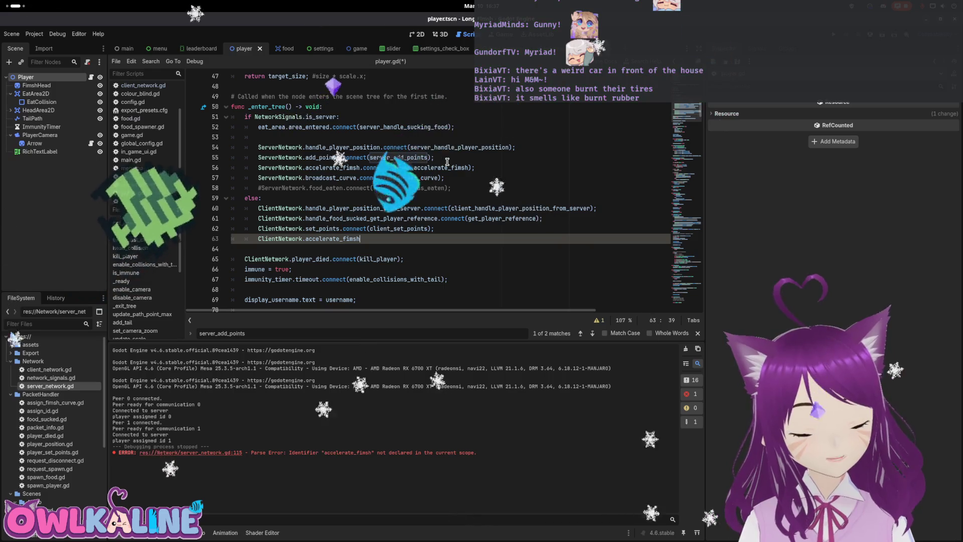
{"action": "type", "text": "nect();"}
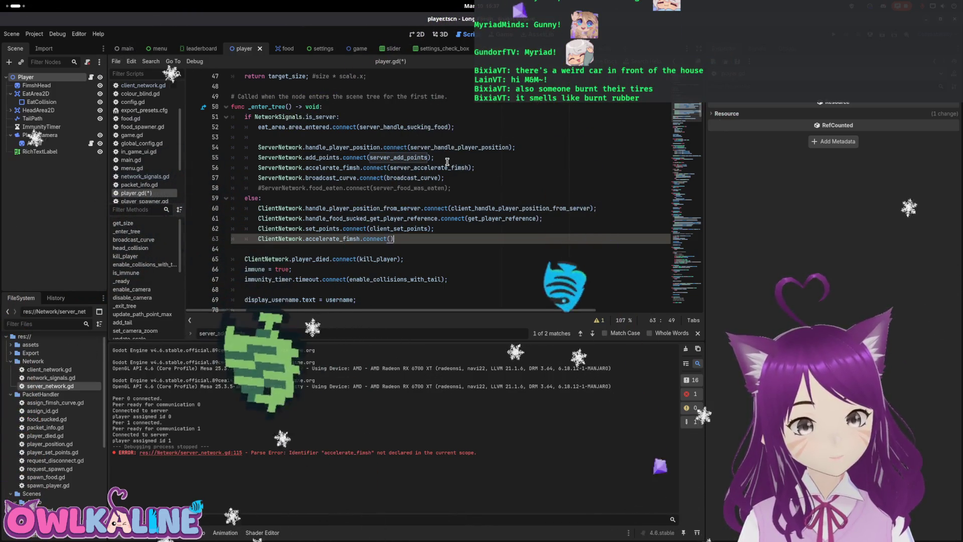
{"action": "key", "text": "Left"}
{"action": "key", "text": "Left"}
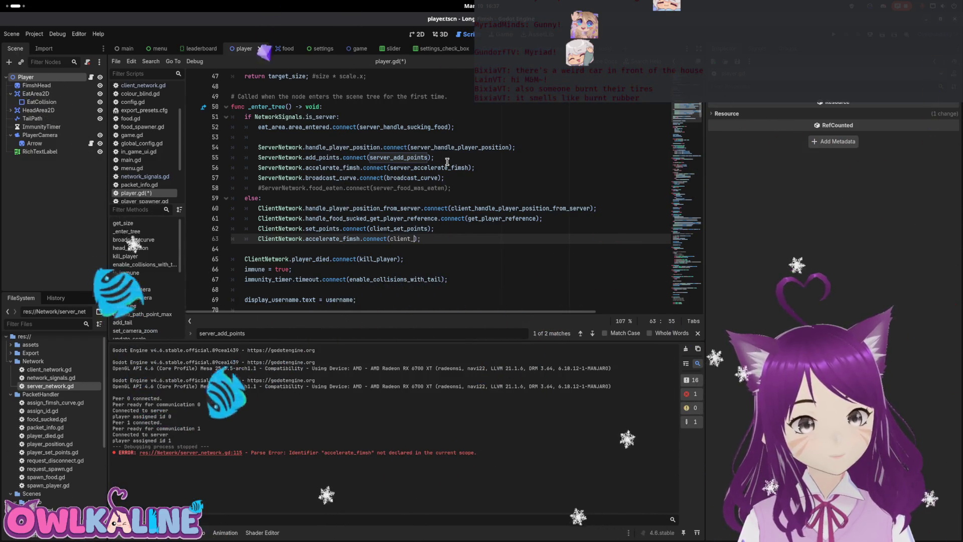
{"action": "type", "text": "accelerate_fimsh"}
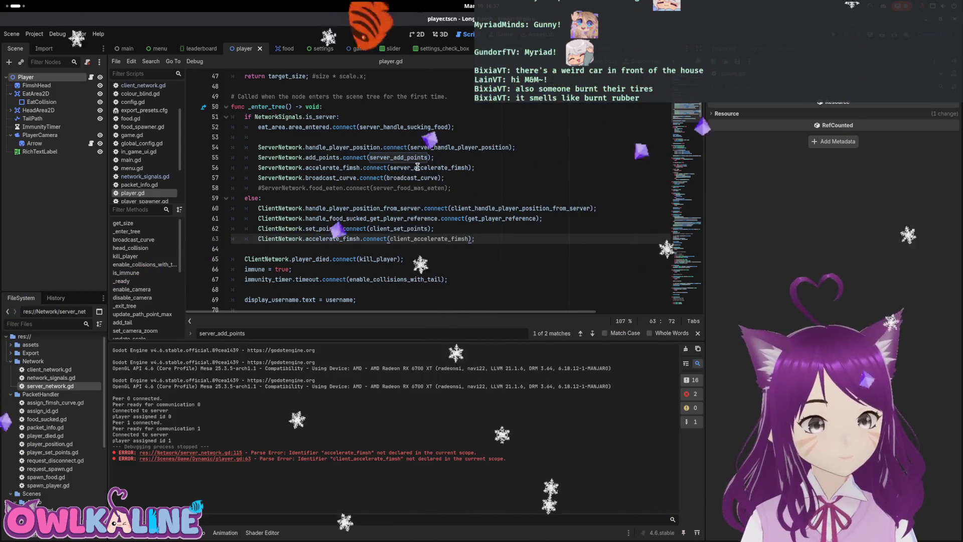
Step: Scroll player.gd down to server_accelerate_fimsh and server_add_points around line 200
{"action": "scroll", "coordinate": [417, 167], "scroll_direction": "down", "scroll_amount": 15}
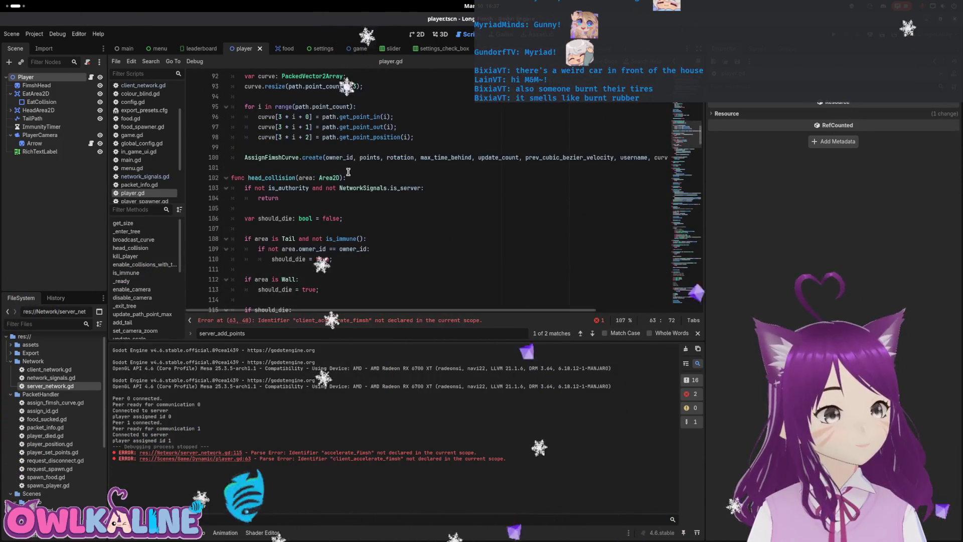
{"action": "scroll", "coordinate": [346, 172], "scroll_direction": "down", "scroll_amount": 11}
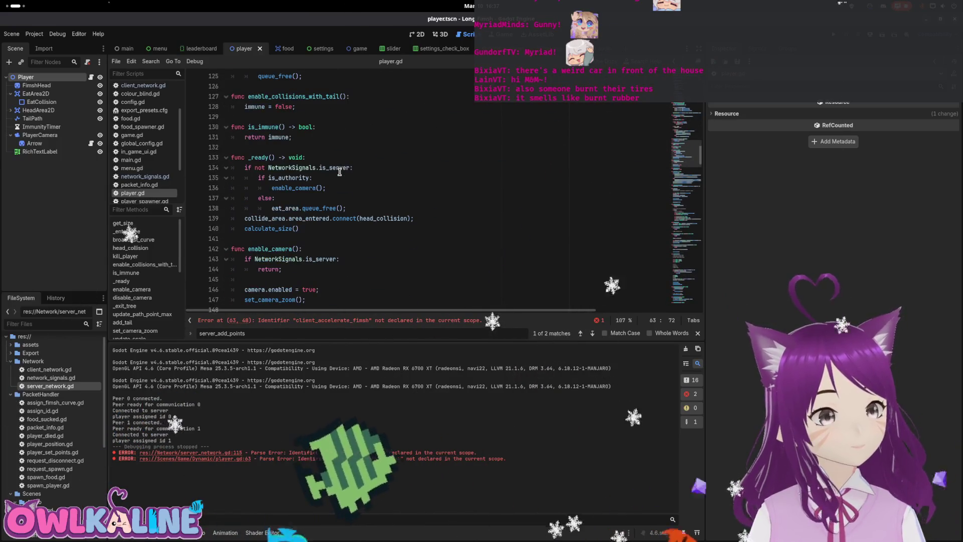
{"action": "scroll", "coordinate": [340, 172], "scroll_direction": "down", "scroll_amount": 6}
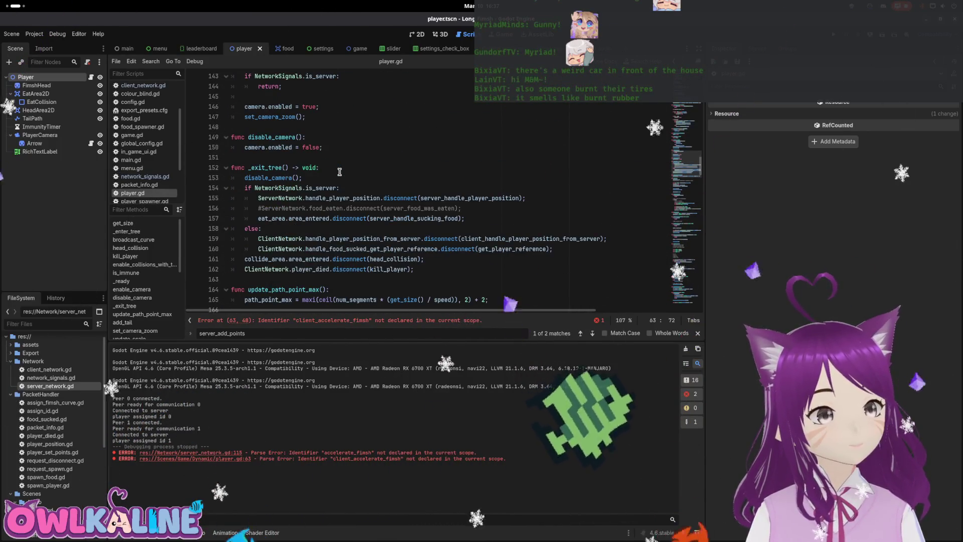
{"action": "scroll", "coordinate": [340, 172], "scroll_direction": "down", "scroll_amount": 11}
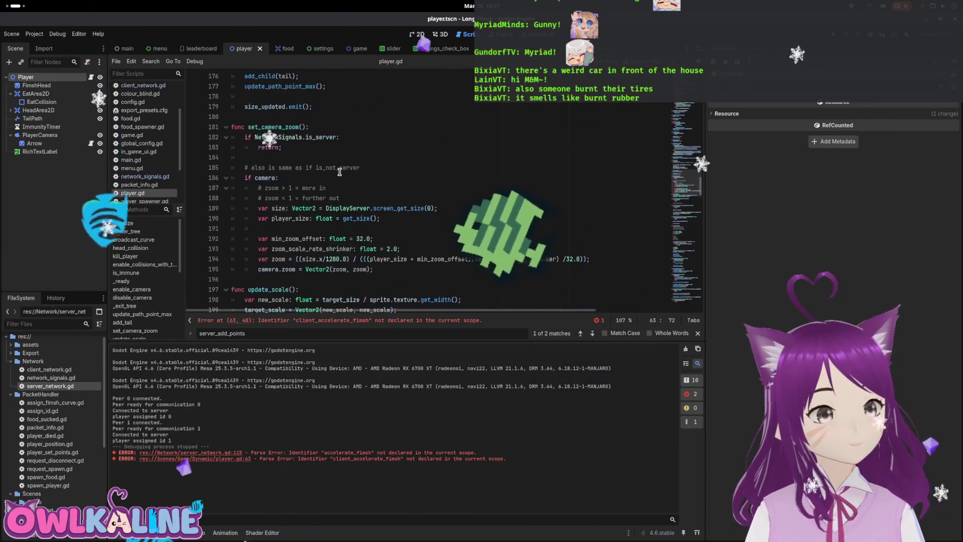
{"action": "scroll", "coordinate": [340, 172], "scroll_direction": "down", "scroll_amount": 5}
{"action": "scroll", "coordinate": [261, 137], "scroll_direction": "down", "scroll_amount": 3}
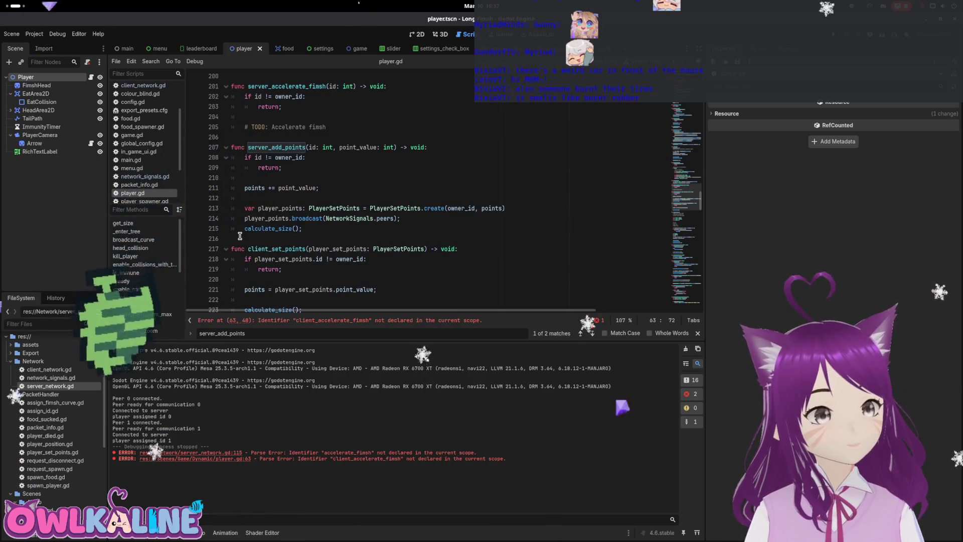
{"action": "scroll", "coordinate": [240, 236], "scroll_direction": "down", "scroll_amount": 3}
Step: Add func client_accelerate_fimsh(fimsh: AcceleratePlayer) -> void: below server_add_points
{"action": "left_click", "coordinate": [311, 208]}
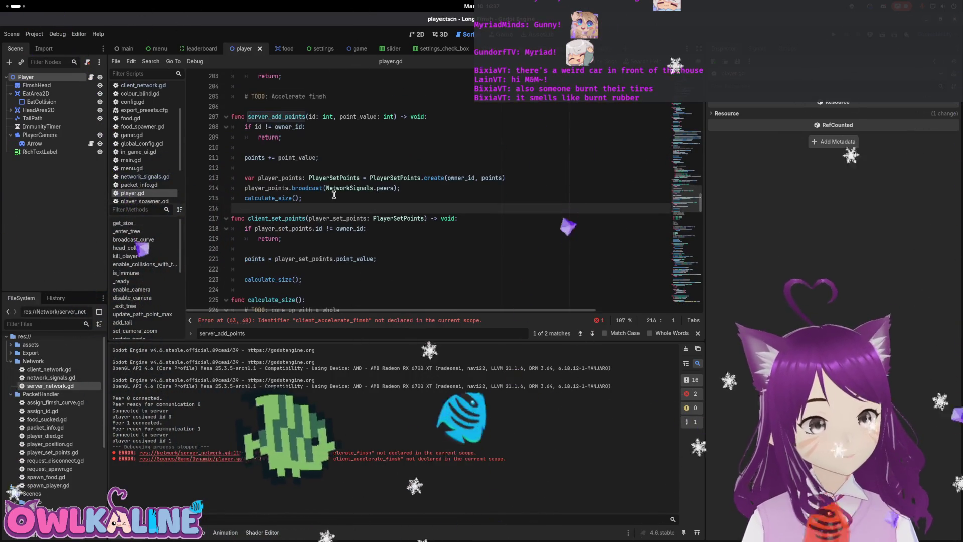
{"action": "key", "text": "Return"}
{"action": "key", "text": "Return"}
{"action": "key", "text": "Up"}
{"action": "type", "text": "fun c"}
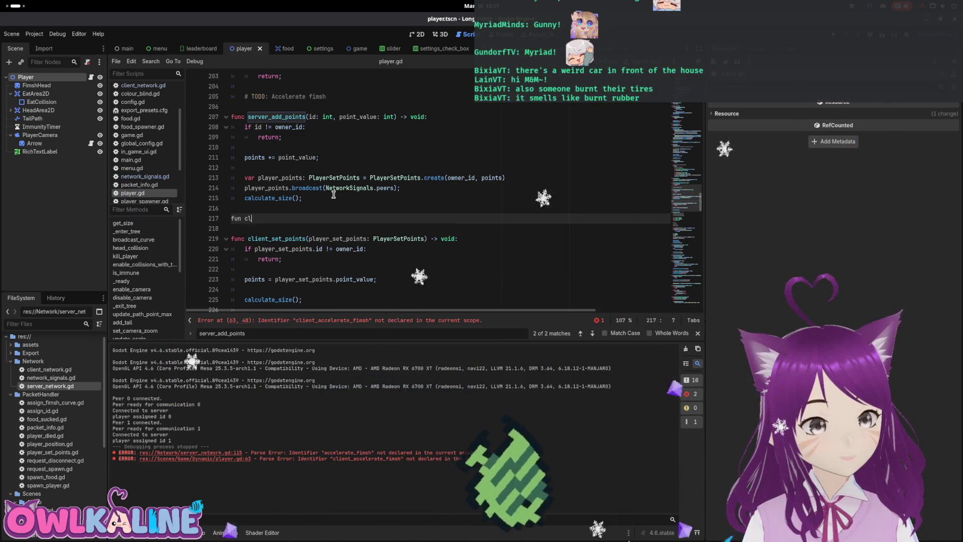
{"action": "type", "text": "c client_acc"}
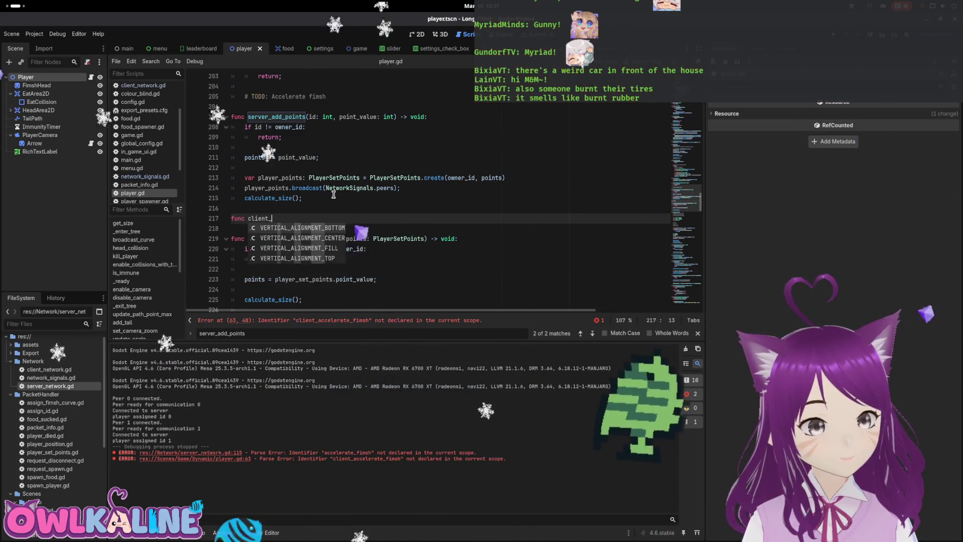
{"action": "type", "text": "elerate_fimsh()"}
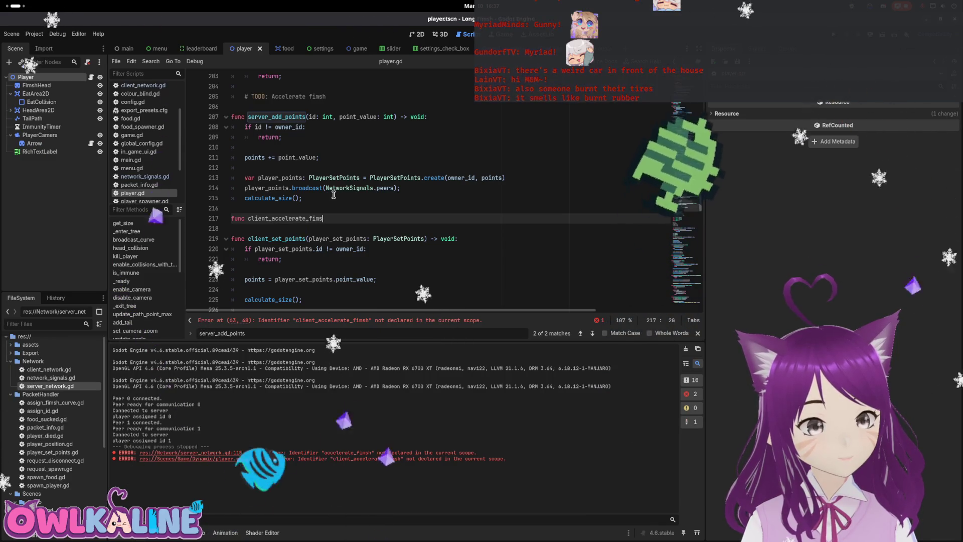
{"action": "type", "text": " -> void:"}
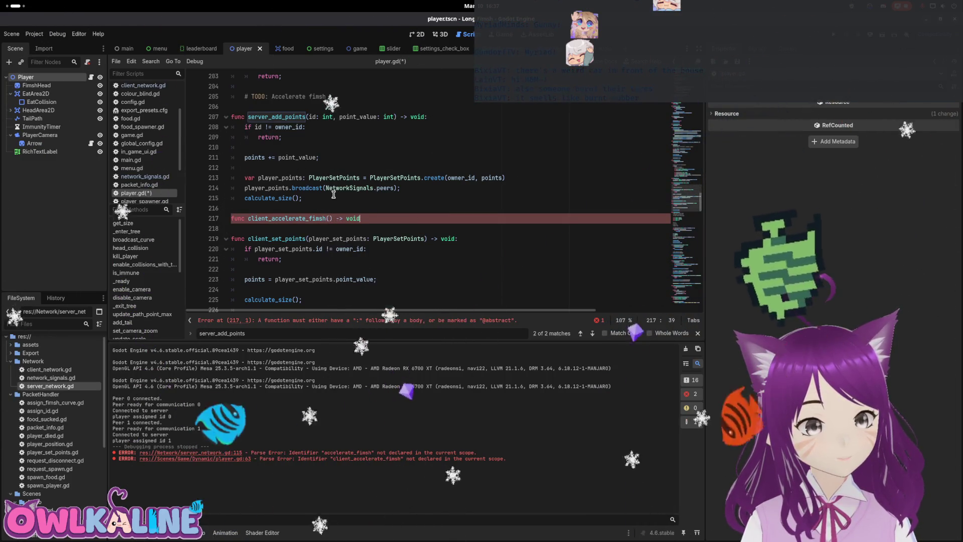
{"action": "key", "text": "Return"}
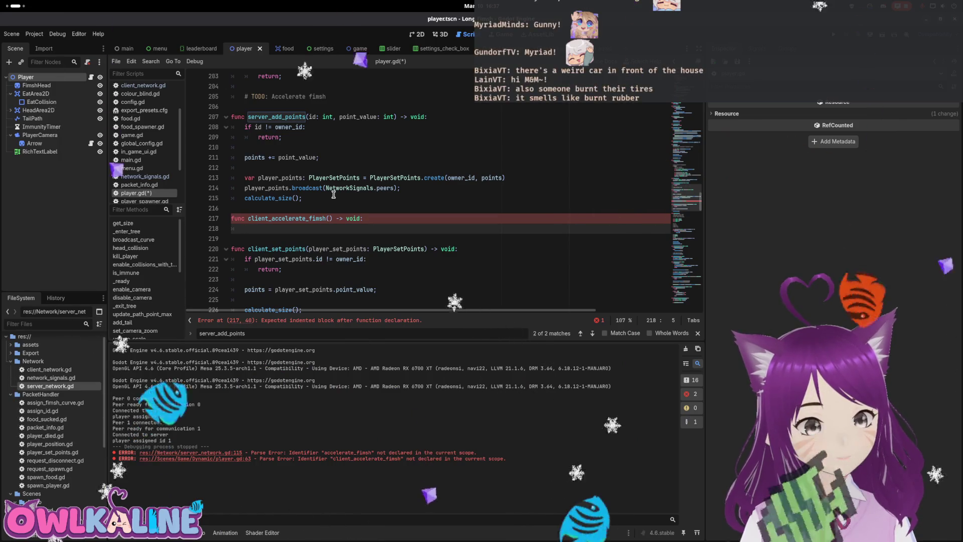
{"action": "key", "text": "Up"}
{"action": "key", "text": "Left"}
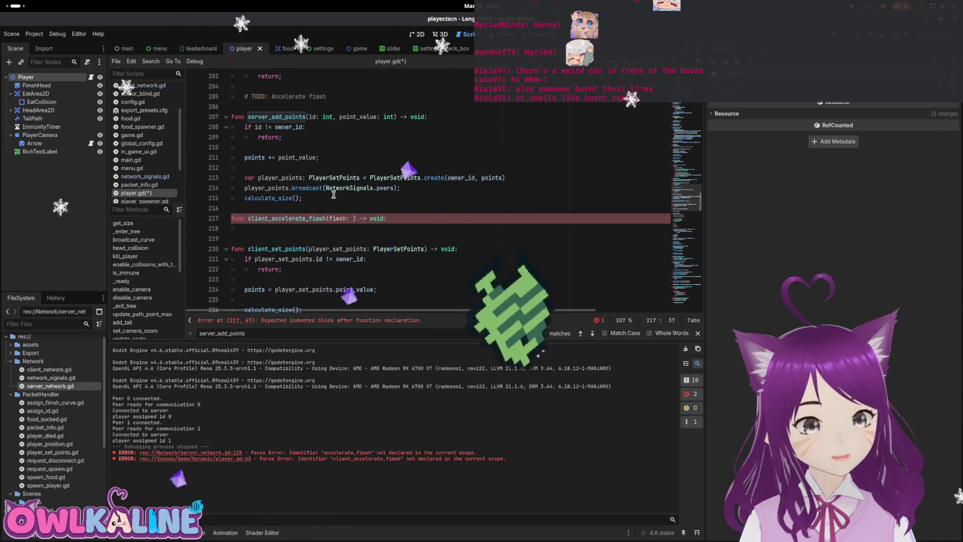
{"action": "key", "text": "BackSpace"}
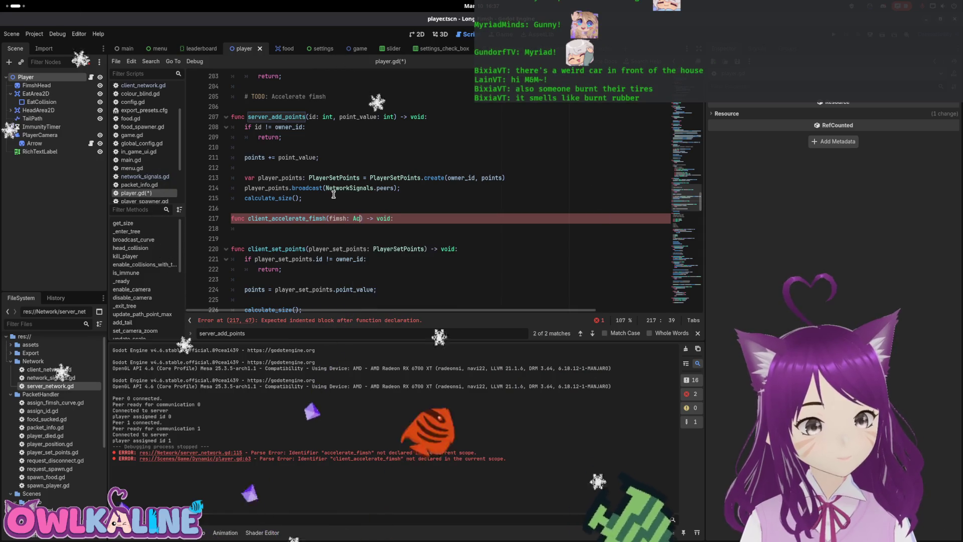
{"action": "type", "text": "eratePlayer"}
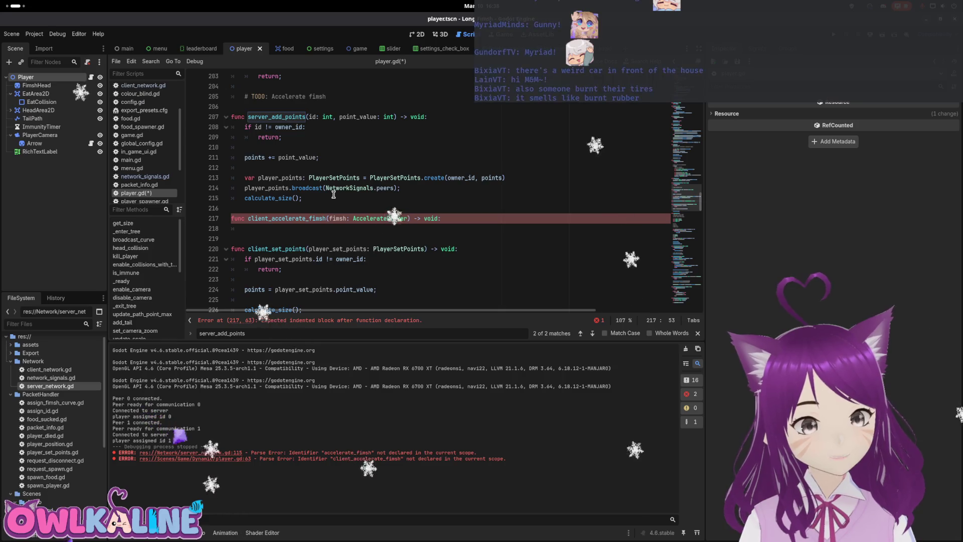
Step: Fill its body with the owner_id check, return, and a '# do acceleration;' comment, then save
{"action": "key", "text": "Down"}
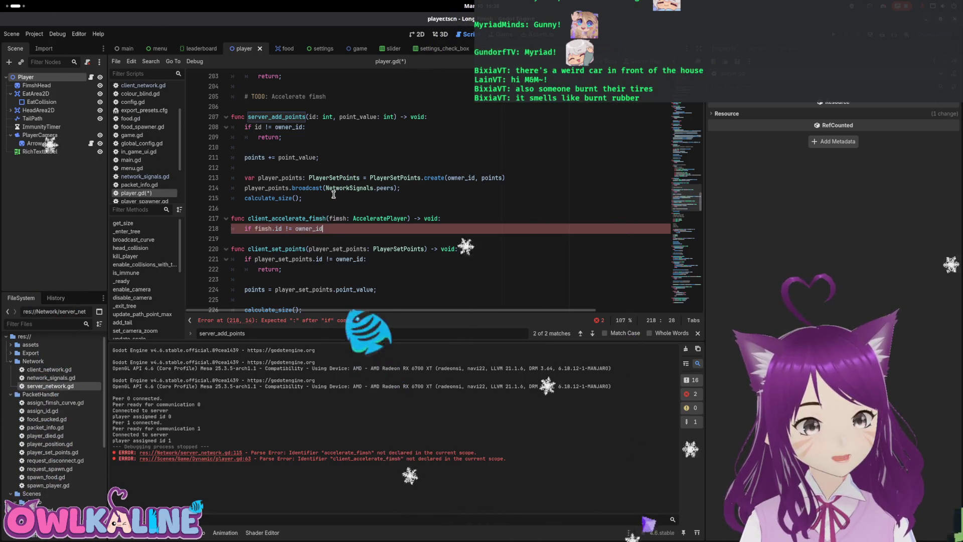
{"action": "key", "text": "Return"}
{"action": "type", "text": "return;"}
{"action": "key", "text": "Return"}
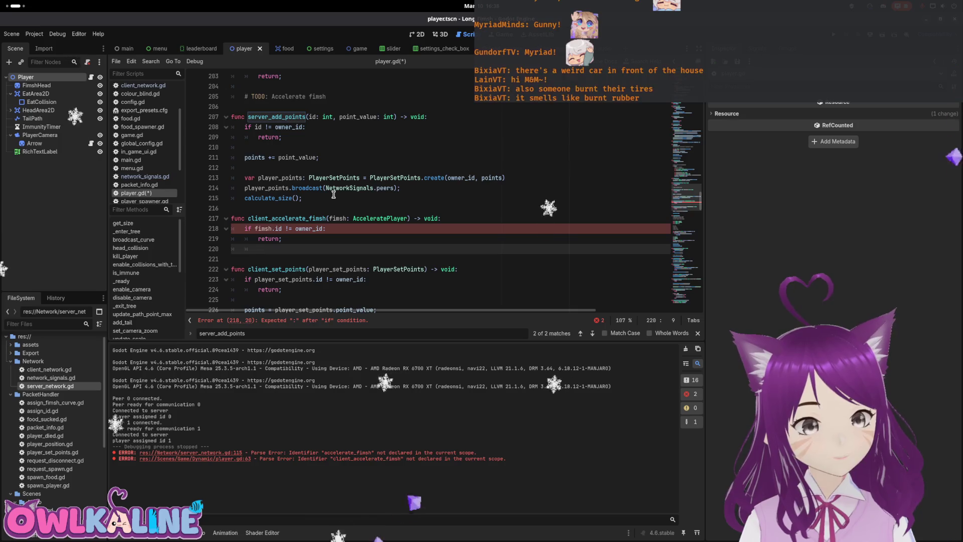
{"action": "key", "text": "Return"}
{"action": "type", "text": "/"}
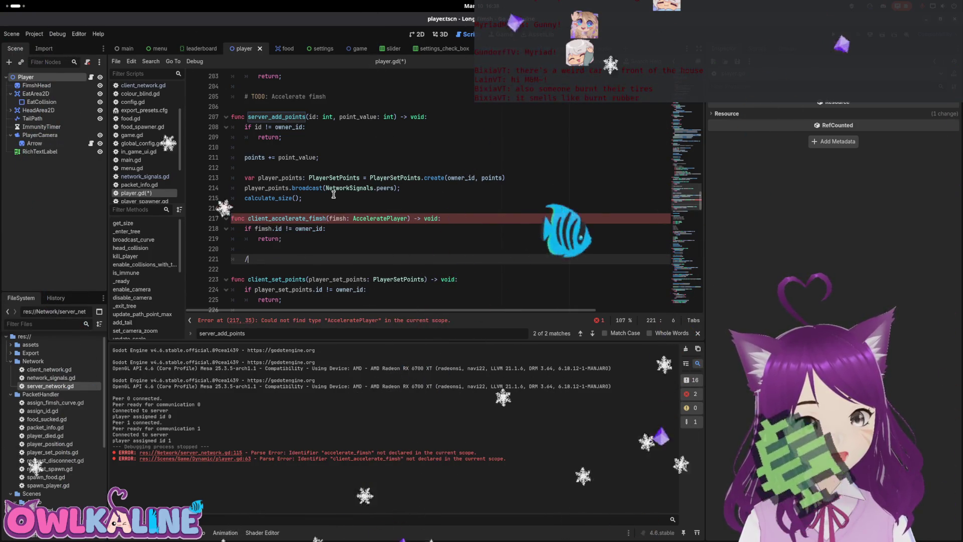
{"action": "type", "text": "do acce"}
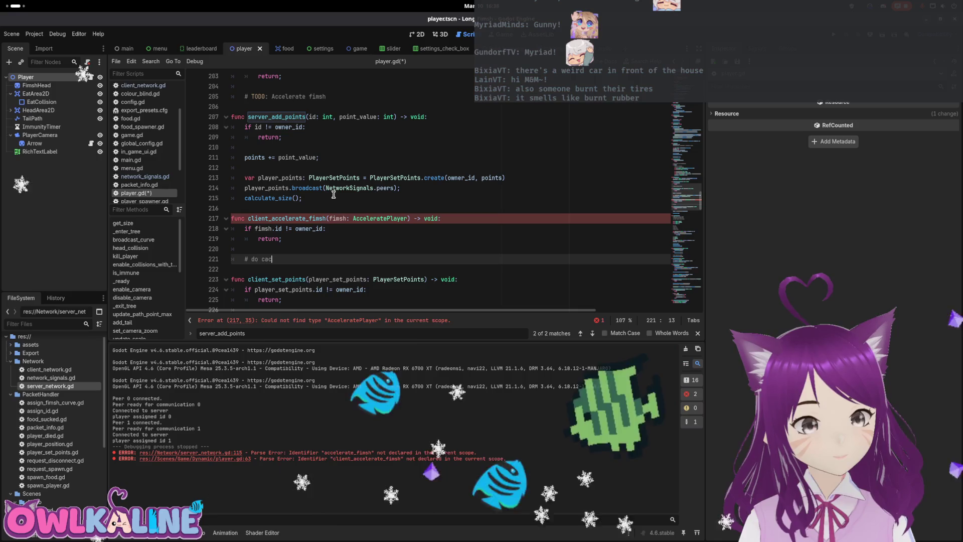
{"action": "type", "text": "leration;"}
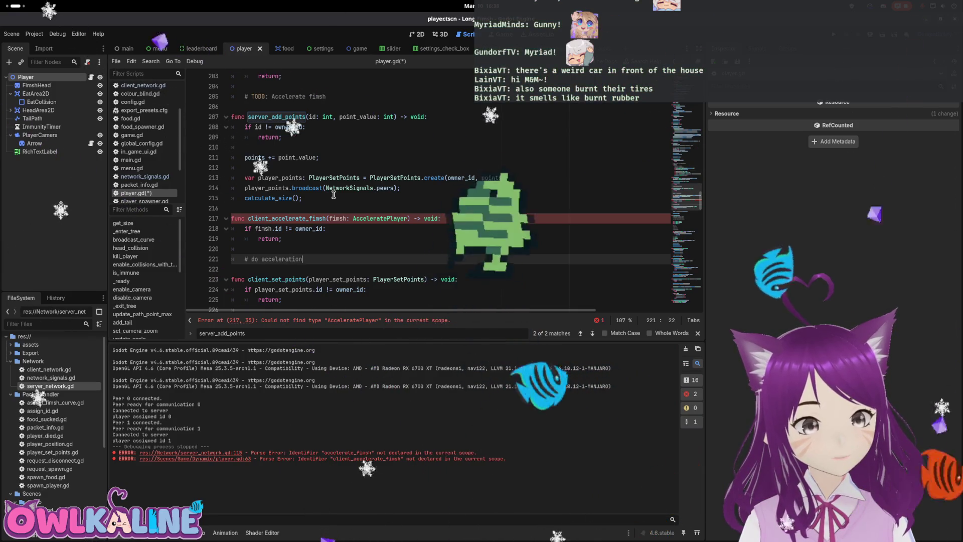
{"action": "key", "text": "ctrl+s"}
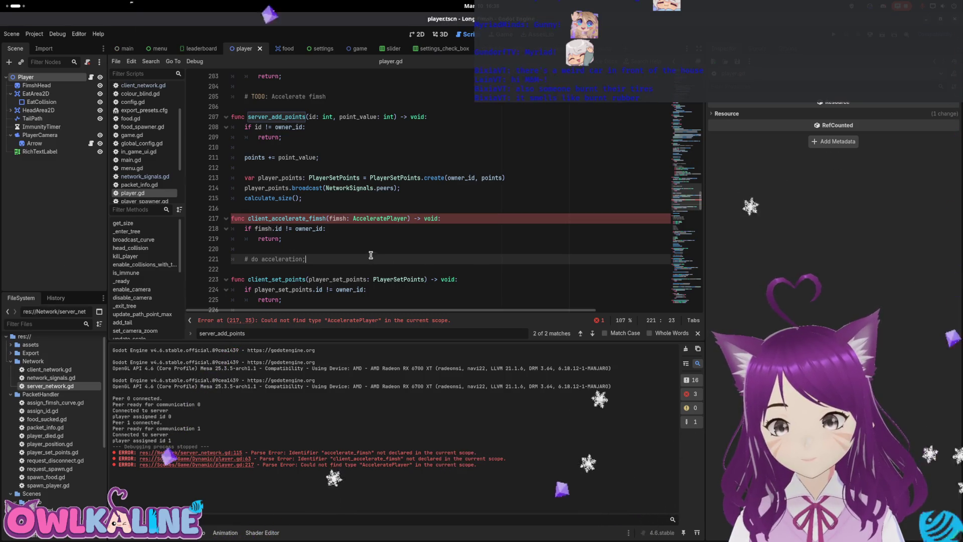
Step: Under the Accelerate fimsh TODO, add a ClientNetwork.accelerate_fimsh.emit() call
{"action": "scroll", "coordinate": [371, 255], "scroll_direction": "up", "scroll_amount": 1}
{"action": "scroll", "coordinate": [363, 246], "scroll_direction": "up", "scroll_amount": 1}
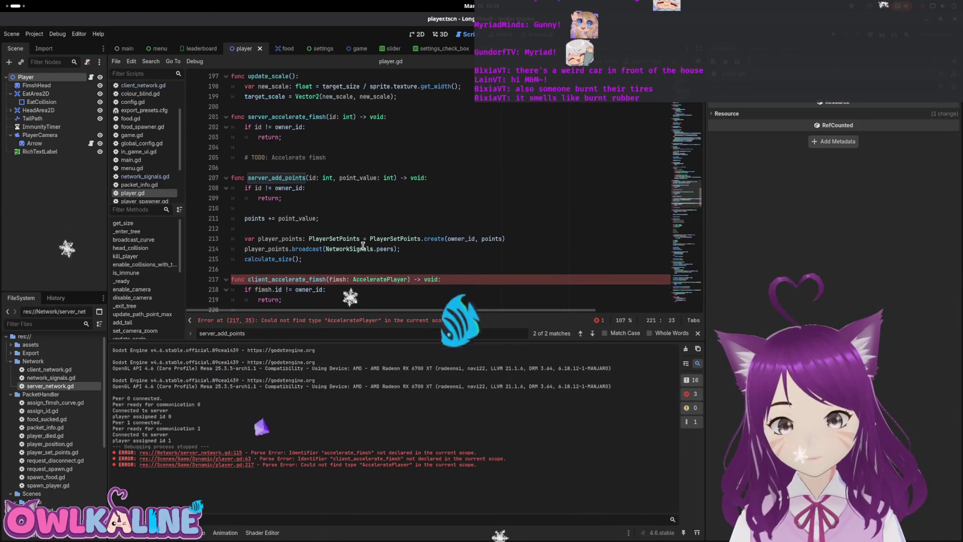
{"action": "key", "text": "Return"}
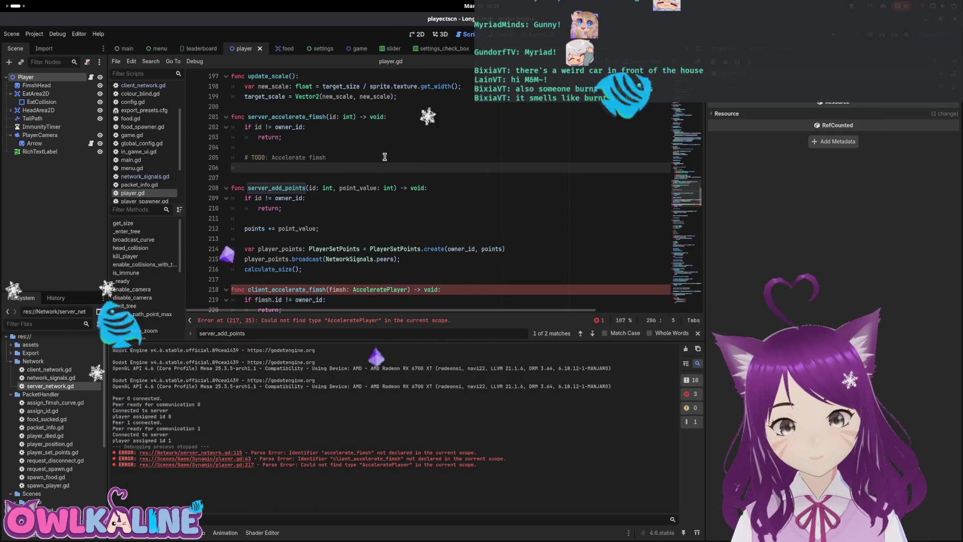
{"action": "type", "text": "Cl"}
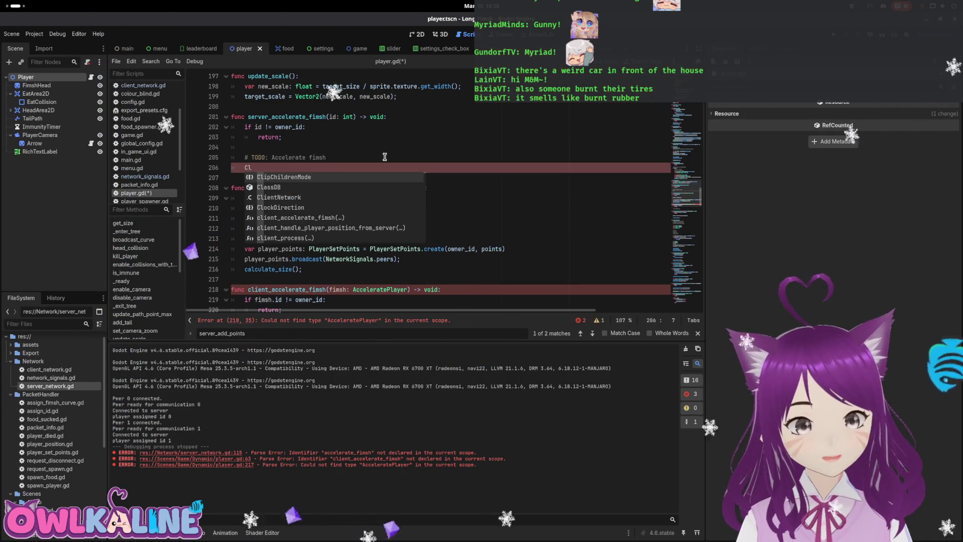
{"action": "key", "text": "Down"}
{"action": "key", "text": "Down"}
{"action": "key", "text": "Return"}
{"action": "type", "text": "."}
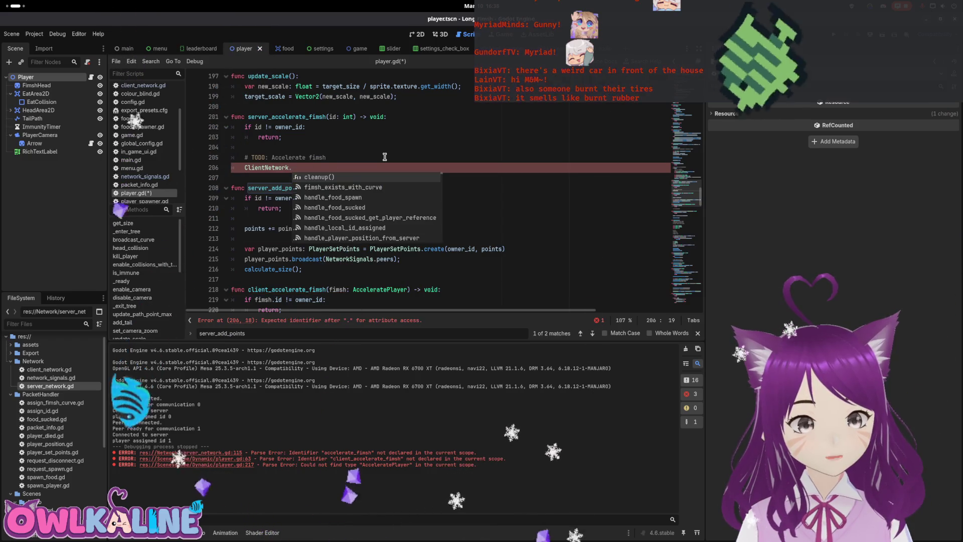
{"action": "type", "text": "accel"}
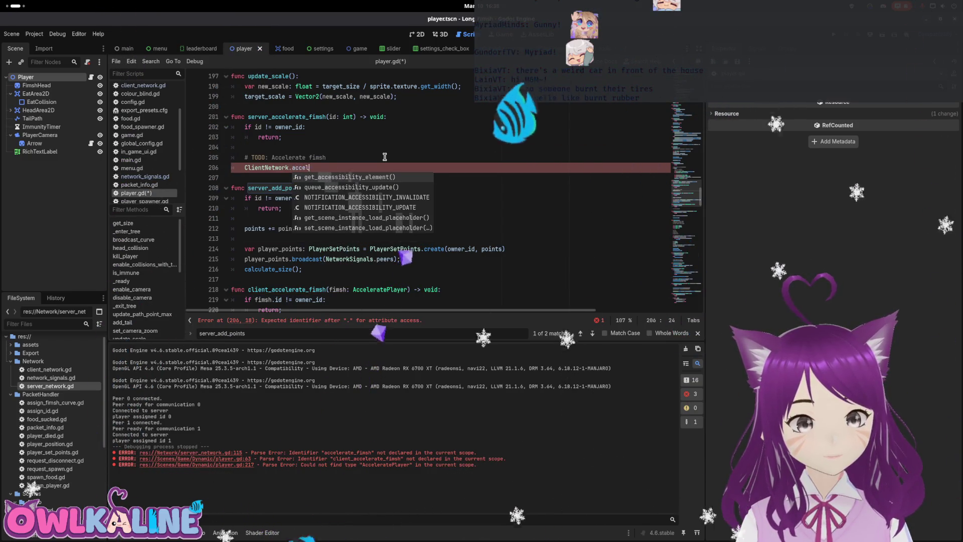
{"action": "type", "text": "erate_fimsh"}
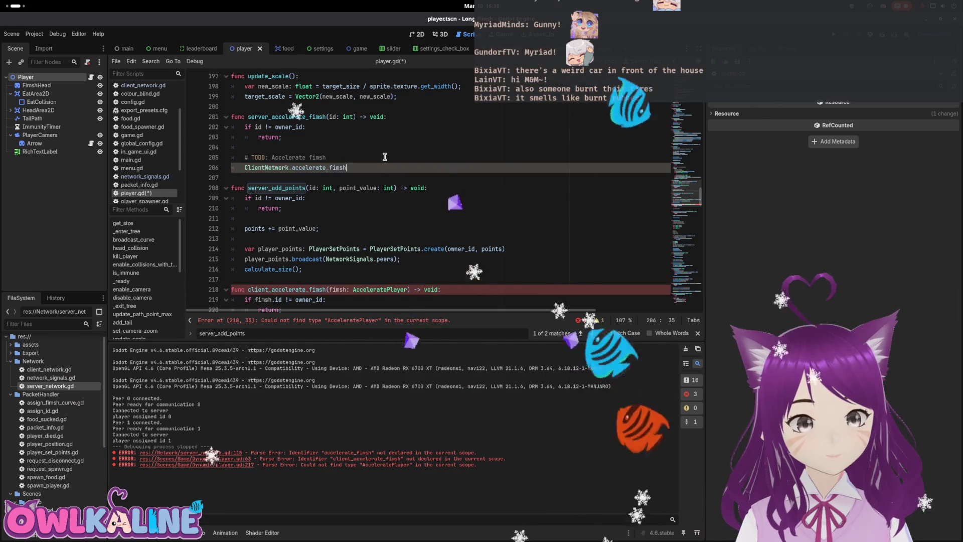
{"action": "type", "text": ".emit()"}
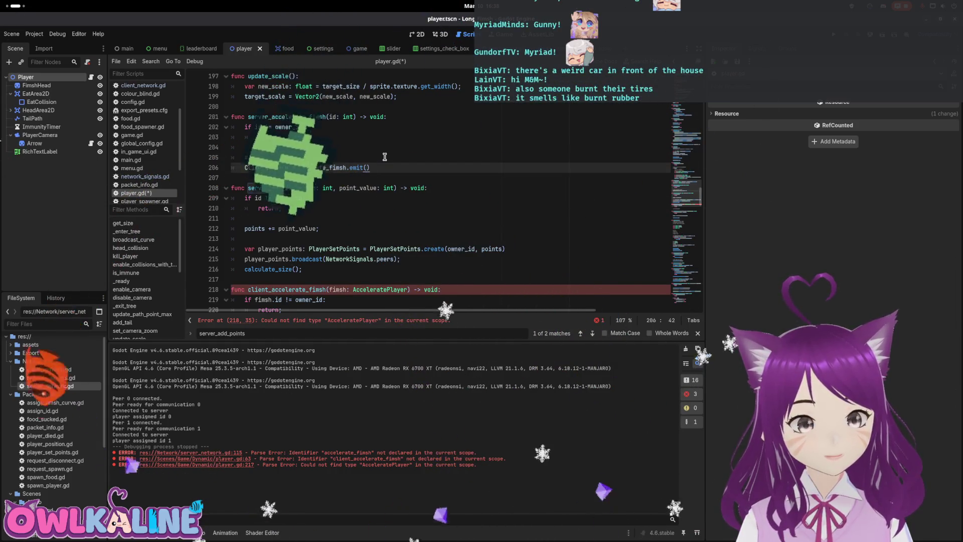
{"action": "type", "text": ";"}
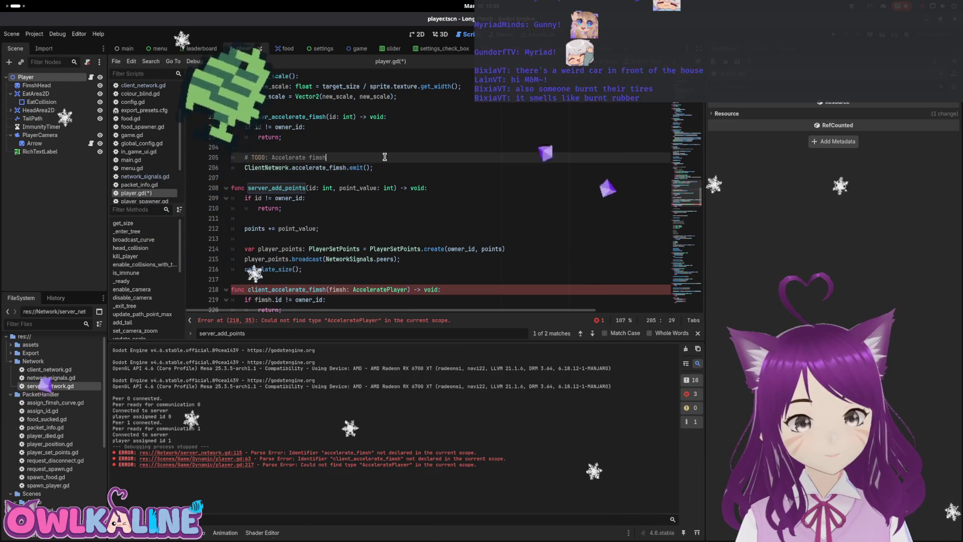
Step: Insert 'var data = AcceleratePlayer.create(id)' above the emit call and save
{"action": "key", "text": "ctrl+shift+Return"}
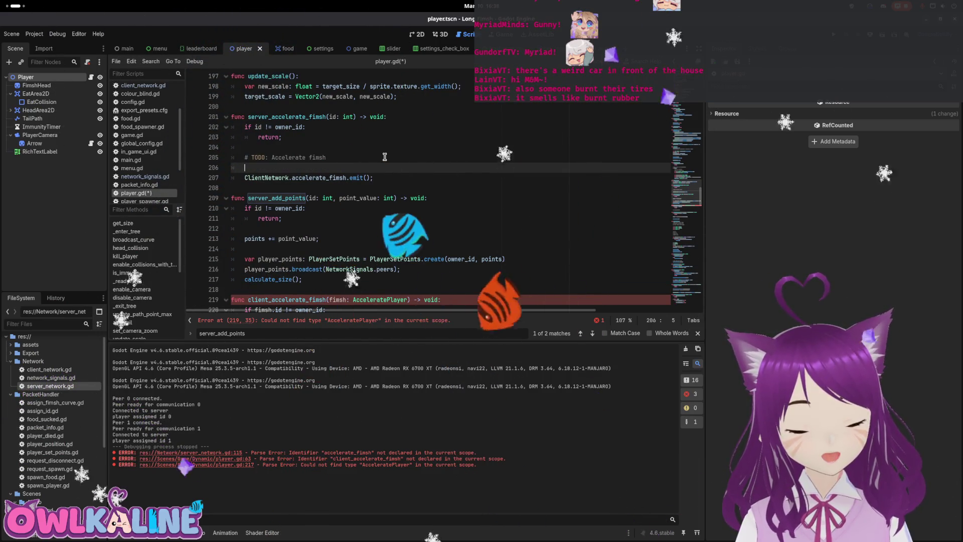
{"action": "type", "text": "AcceleratePlayer."}
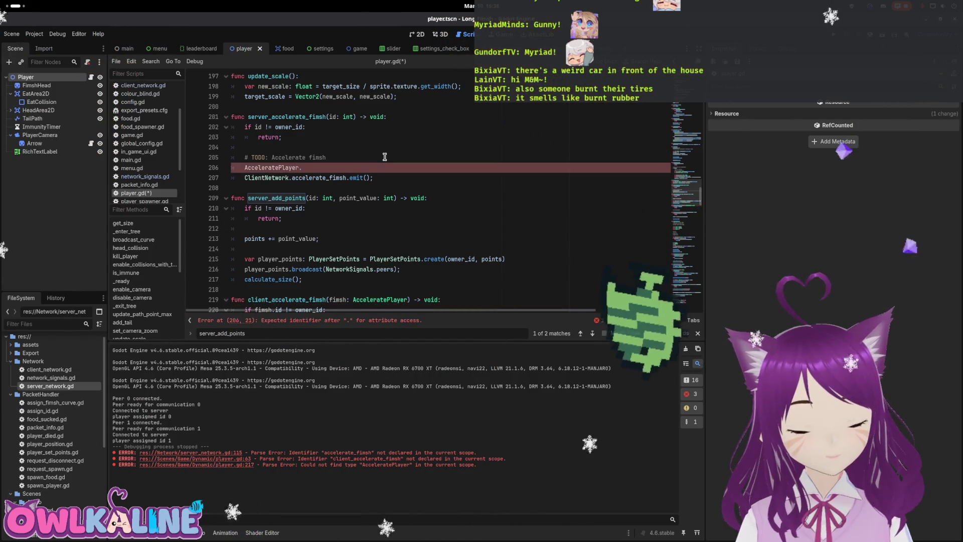
{"action": "type", "text": "te();"}
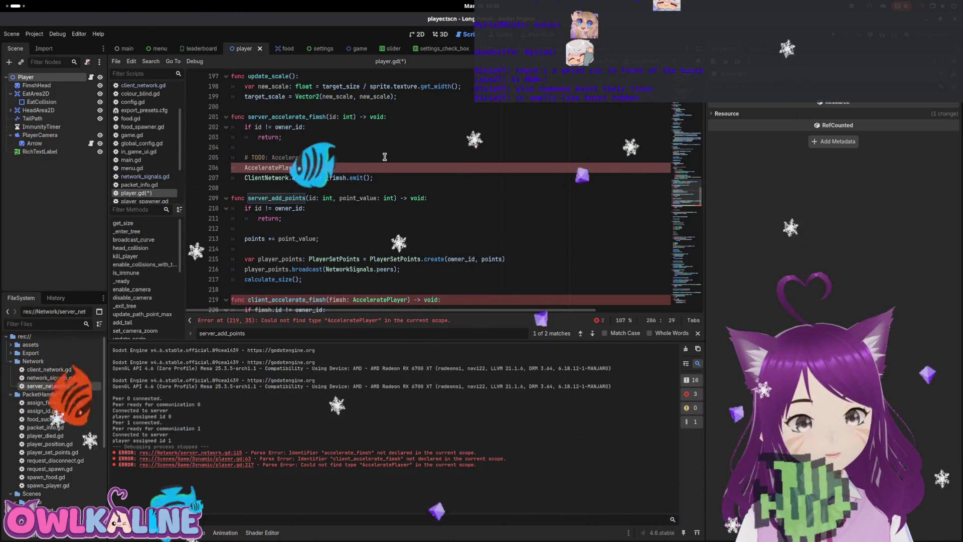
{"action": "type", "text": "d"}
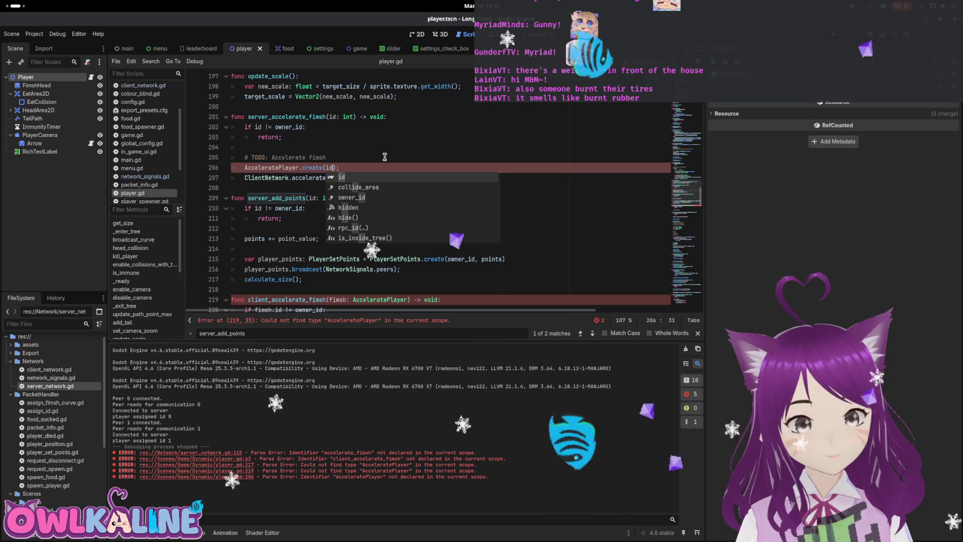
{"action": "key", "text": "Home"}
{"action": "key", "text": "ctrl+s"}
{"action": "type", "text": "data "}
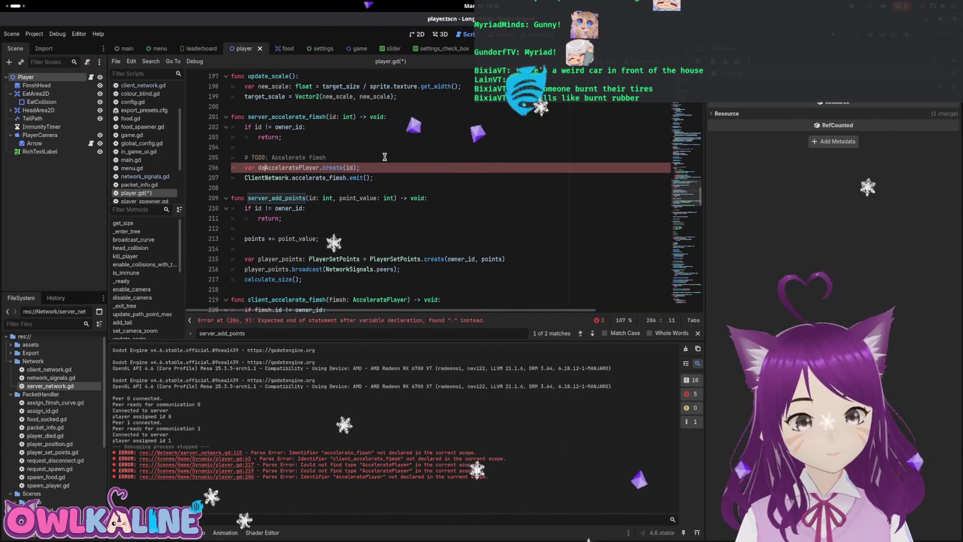
{"action": "type", "text": "="}
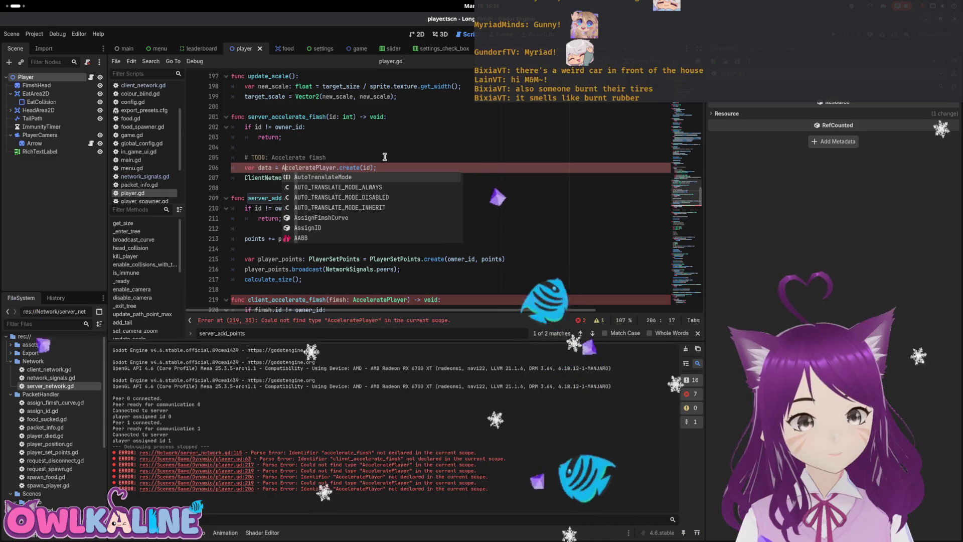
{"action": "key", "text": "ctrl+s"}
{"action": "key", "text": "Escape"}
Step: Pass data to the emit call and add data.broadcast(NetworkSignals.peers), then save and review
{"action": "key", "text": "Down"}
{"action": "key", "text": "End"}
{"action": "key", "text": "Left"}
{"action": "key", "text": "Left"}
{"action": "type", "text": "dat"}
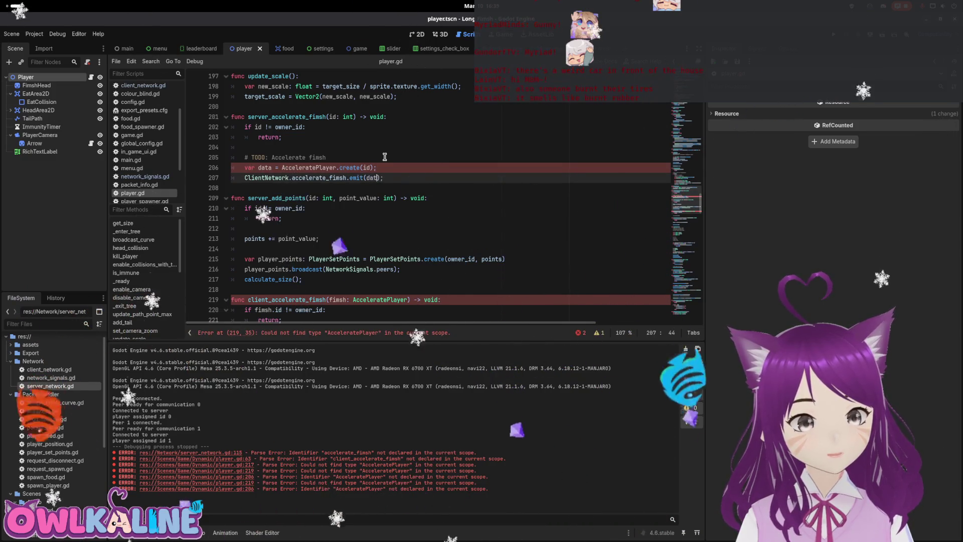
{"action": "key", "text": "End"}
{"action": "key", "text": "Return"}
{"action": "type", "text": ".broadcast()"}
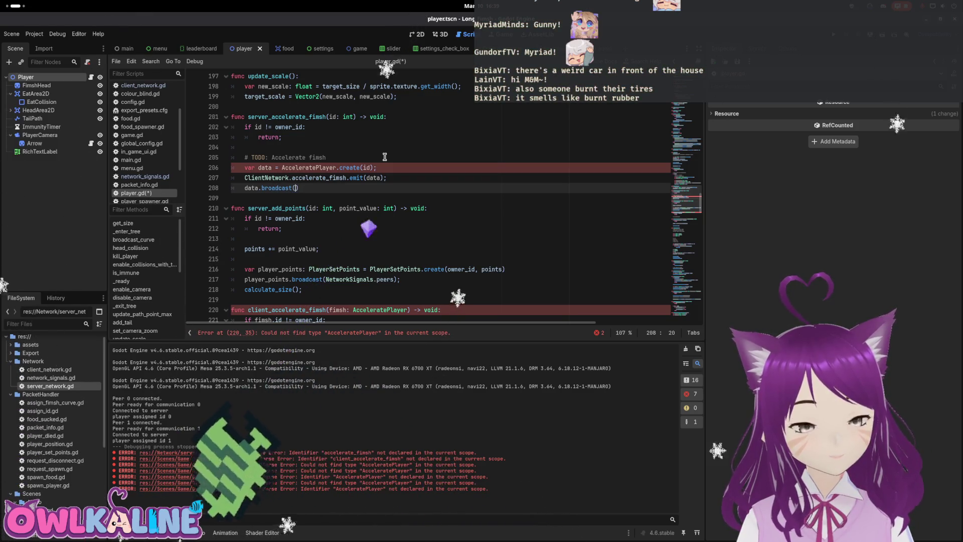
{"action": "type", "text": "tworkSignals.peers"}
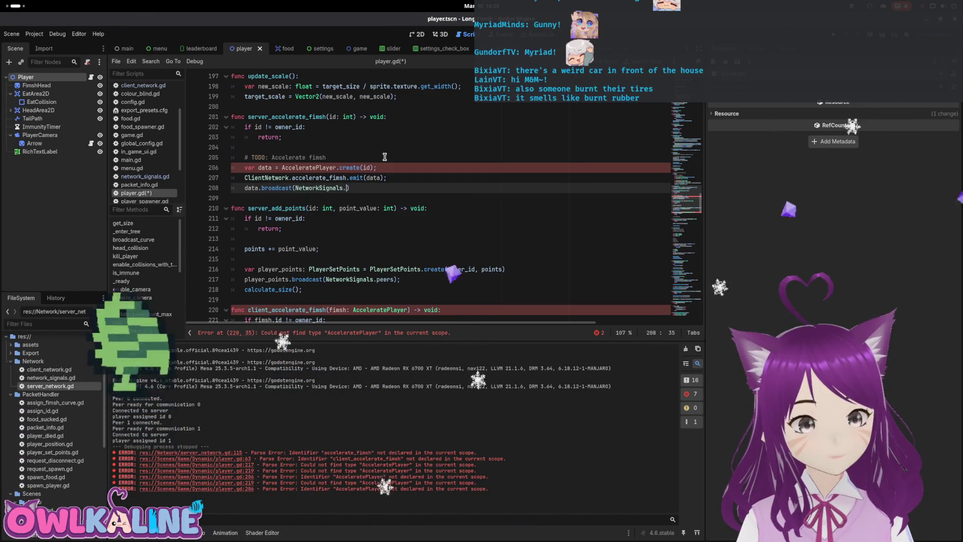
{"action": "type", "text": ");"}
{"action": "key", "text": "ctrl+s"}
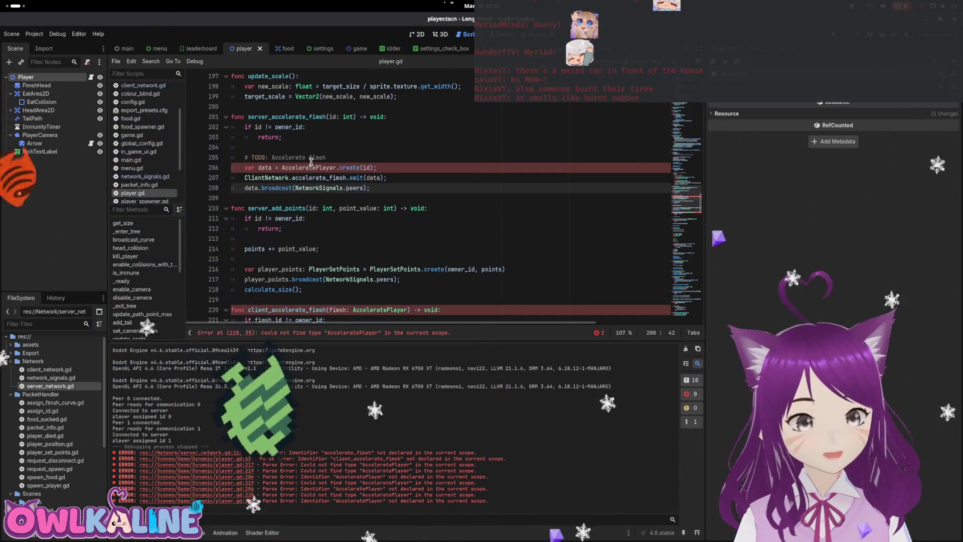
{"action": "left_click_drag", "start_coordinate": [254, 116], "coordinate": [369, 188]}
{"action": "left_click_drag", "start_coordinate": [279, 177], "coordinate": [343, 178]}
{"action": "left_click_drag", "start_coordinate": [263, 188], "coordinate": [351, 191]}
Step: Insert a blank line below '# do acceleration;' in client_accelerate_fimsh and save player.gd
{"action": "scroll", "coordinate": [318, 153], "scroll_direction": "down", "scroll_amount": 3}
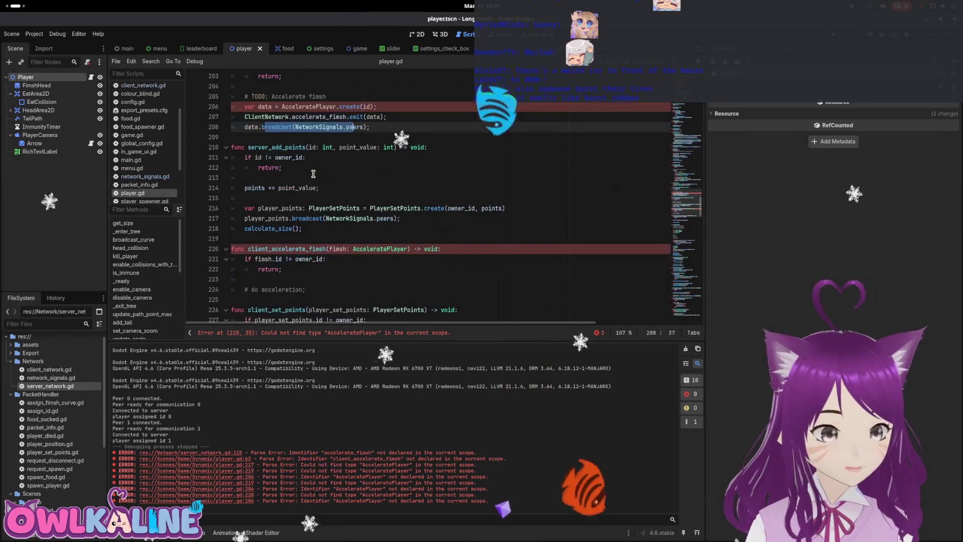
{"action": "scroll", "coordinate": [291, 210], "scroll_direction": "down", "scroll_amount": 1}
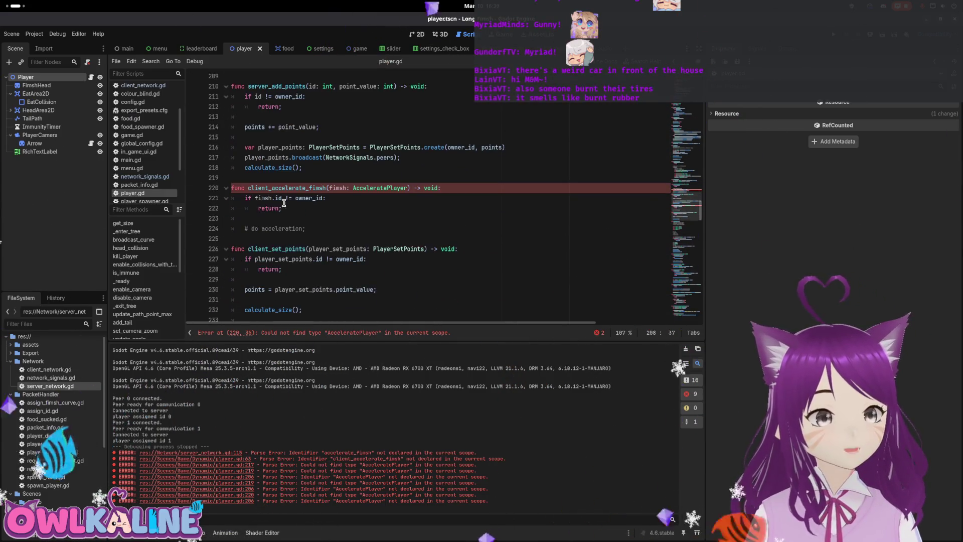
{"action": "key", "text": "Return"}
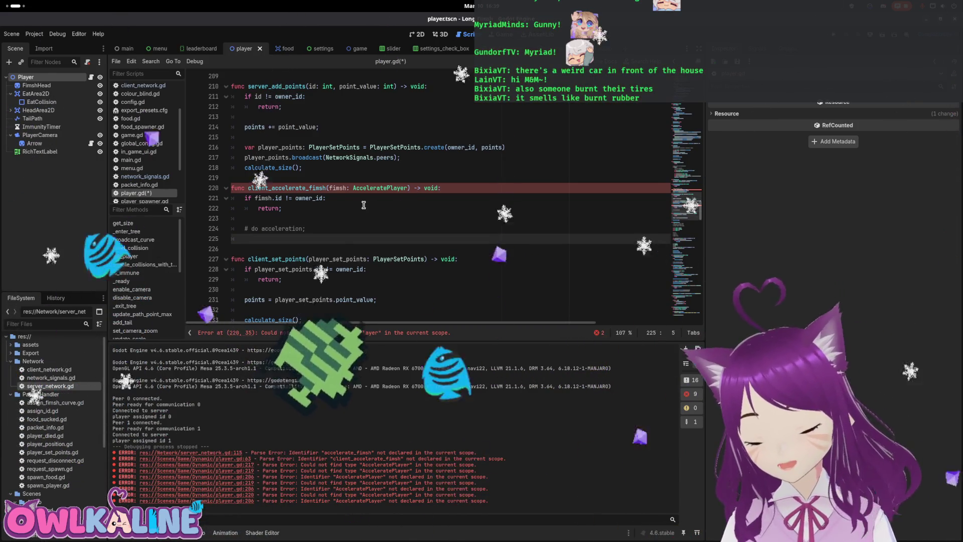
{"action": "key", "text": "ctrl+s"}
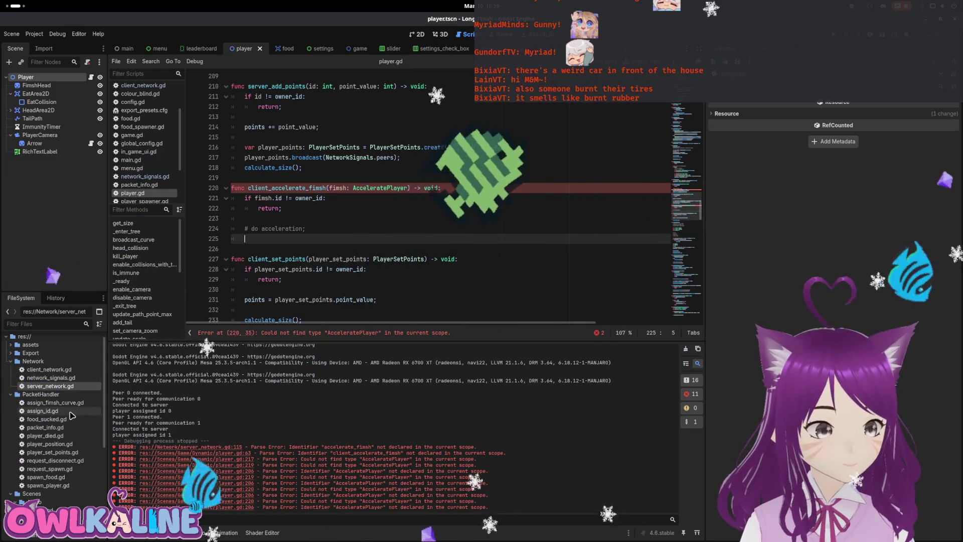
Step: Duplicate assign_id.gd as player_accelerate.gd and select its AssignID class name
{"action": "right_click", "coordinate": [63, 411]}
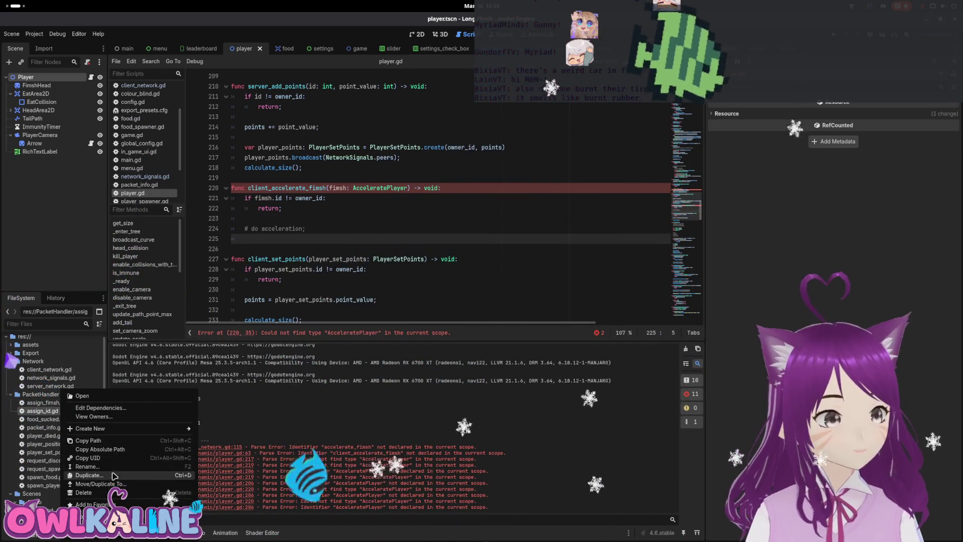
{"action": "left_click", "coordinate": [90, 475]}
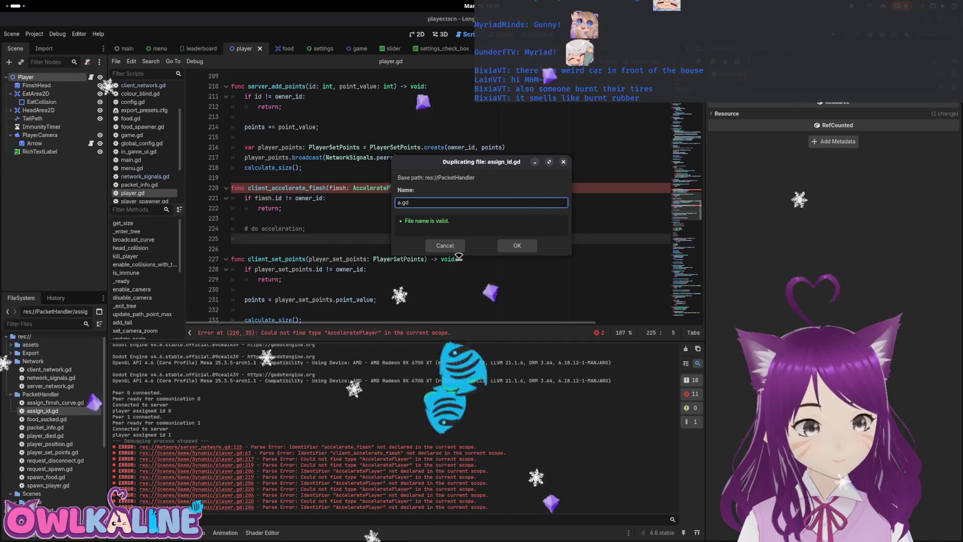
{"action": "key", "text": "BackSpace"}
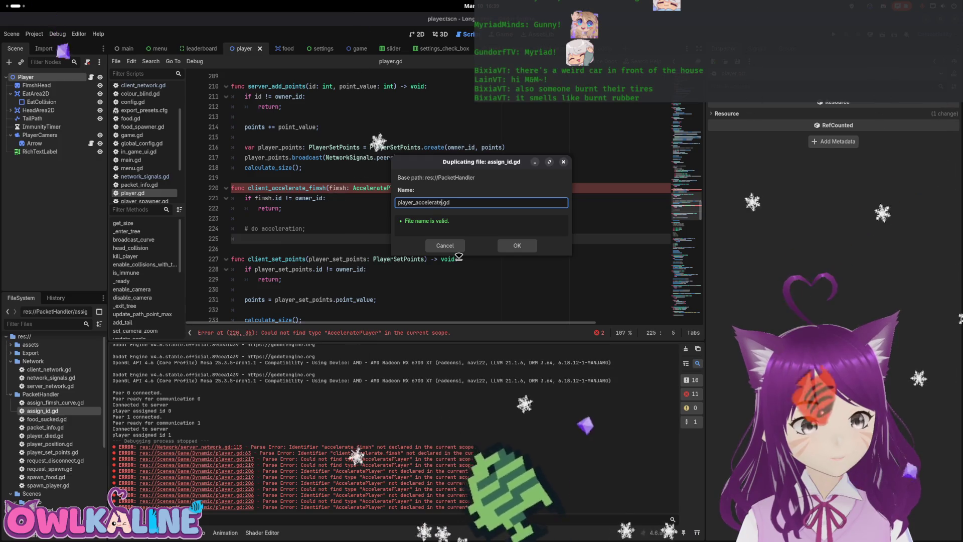
{"action": "key", "text": "Return"}
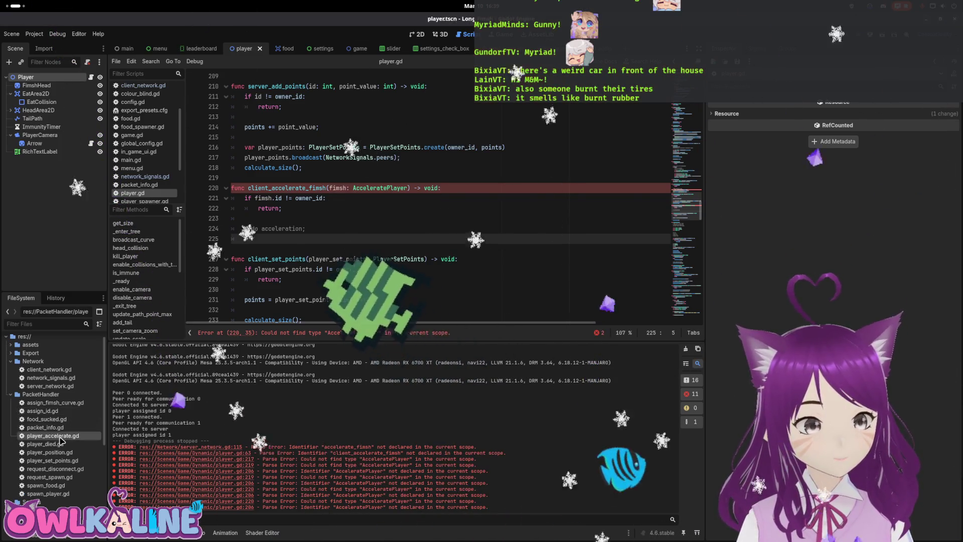
{"action": "double_click", "coordinate": [281, 77]}
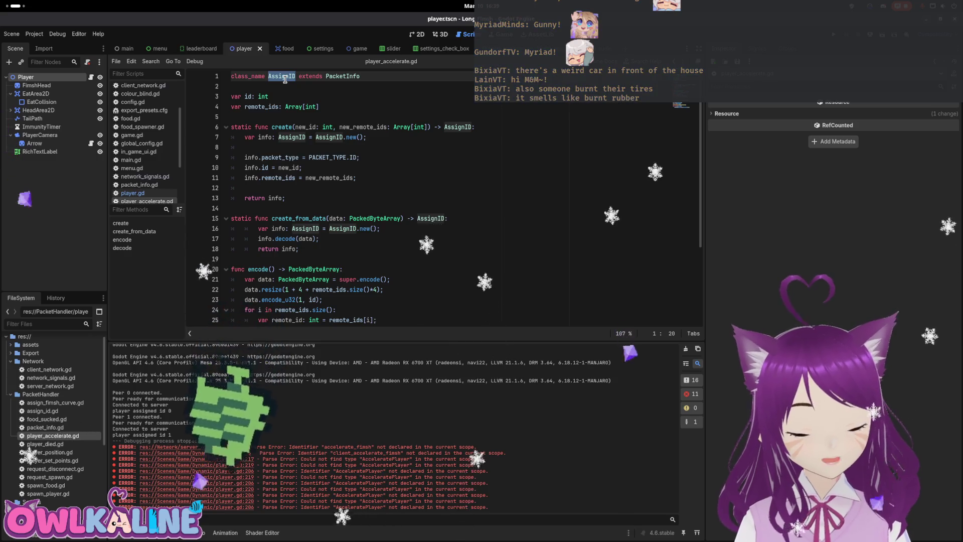
Step: Replace every AssignID return type and constructor with PlayerAccelerate, then save
{"action": "type", "text": "Play"}
{"action": "type", "text": "erAcceler"}
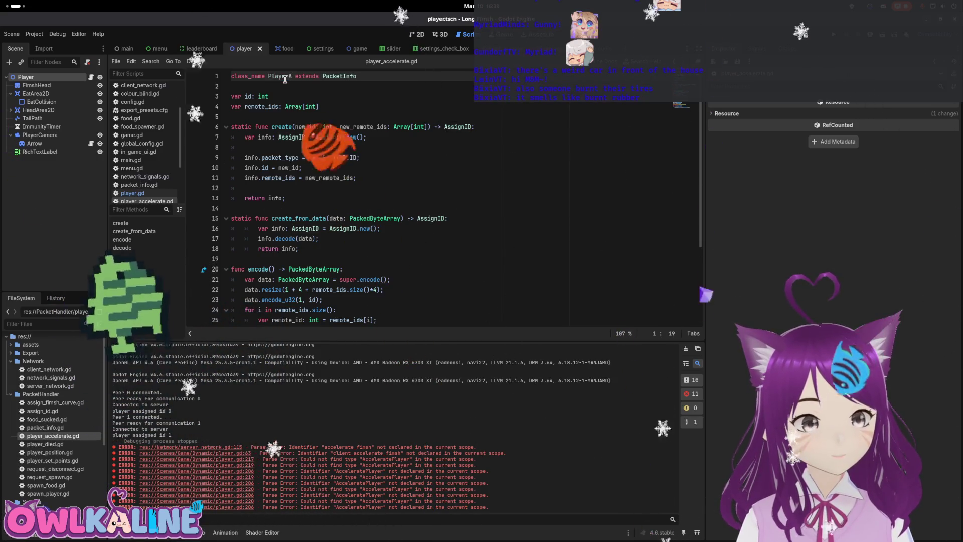
{"action": "type", "text": "ate"}
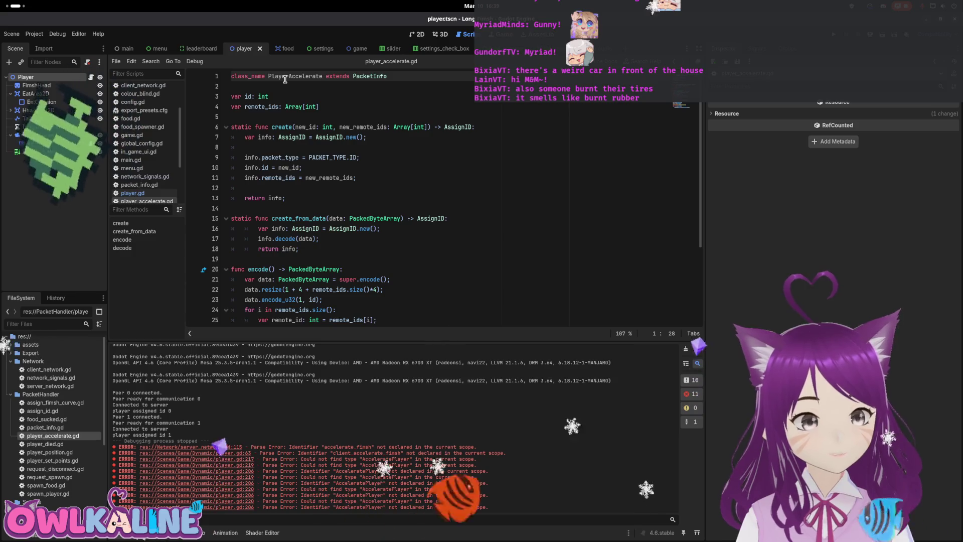
{"action": "key", "text": "ctrl+c"}
{"action": "double_click", "coordinate": [458, 127]}
{"action": "key", "text": "ctrl+v"}
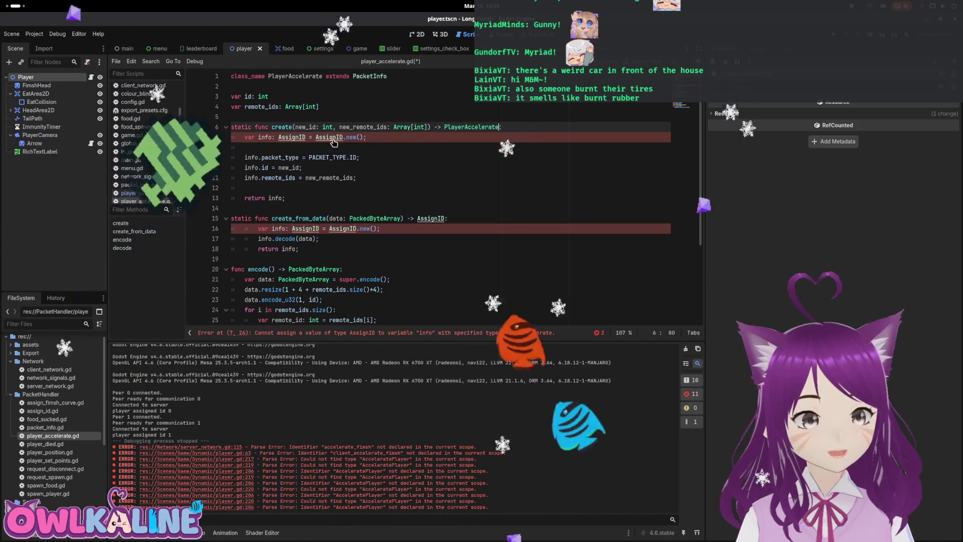
{"action": "double_click", "coordinate": [345, 137]}
{"action": "key", "text": "ctrl+v"}
{"action": "double_click", "coordinate": [431, 219]}
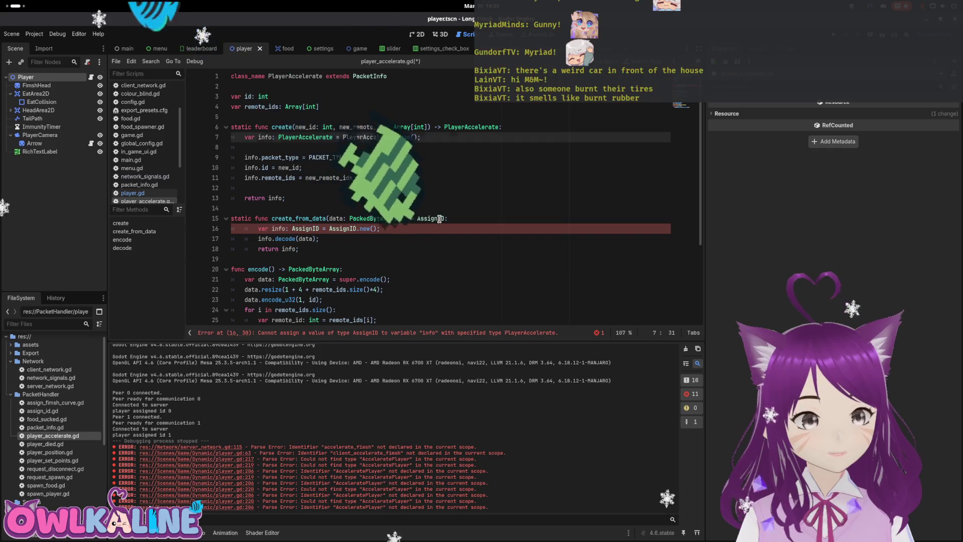
{"action": "key", "text": "ctrl+v"}
{"action": "double_click", "coordinate": [346, 228]}
{"action": "key", "text": "ctrl+v"}
{"action": "double_click", "coordinate": [305, 229]}
{"action": "key", "text": "ctrl+v"}
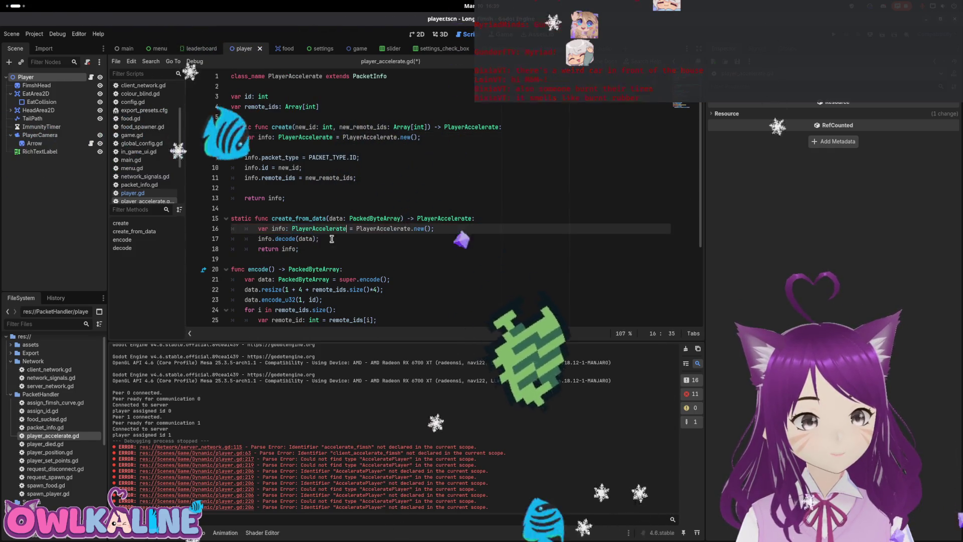
{"action": "key", "text": "ctrl+s"}
Step: Change the packet type on line 9 to PLAYER_ACCELERATE
{"action": "scroll", "coordinate": [353, 243], "scroll_direction": "down", "scroll_amount": 3}
{"action": "scroll", "coordinate": [352, 243], "scroll_direction": "up", "scroll_amount": 3}
{"action": "double_click", "coordinate": [328, 157]}
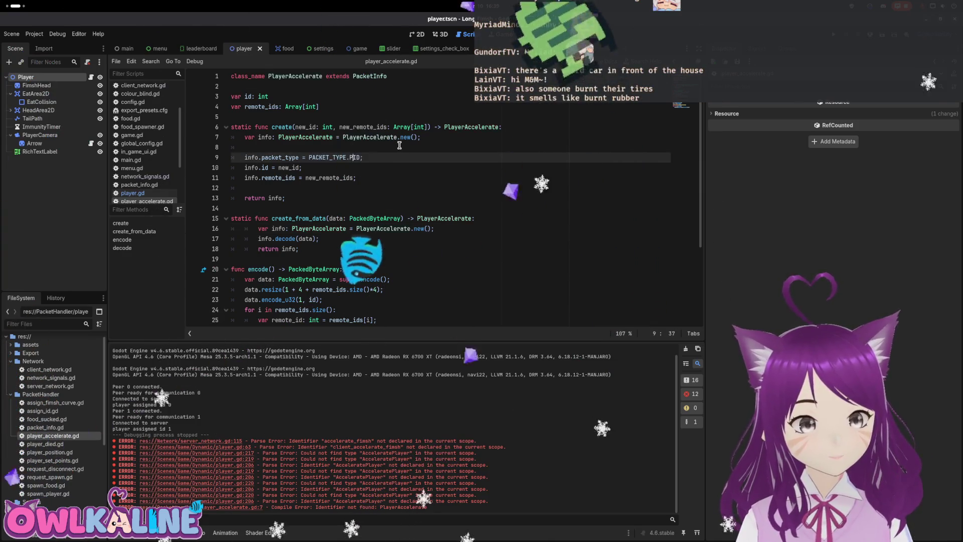
{"action": "type", "text": "CELERATE"}
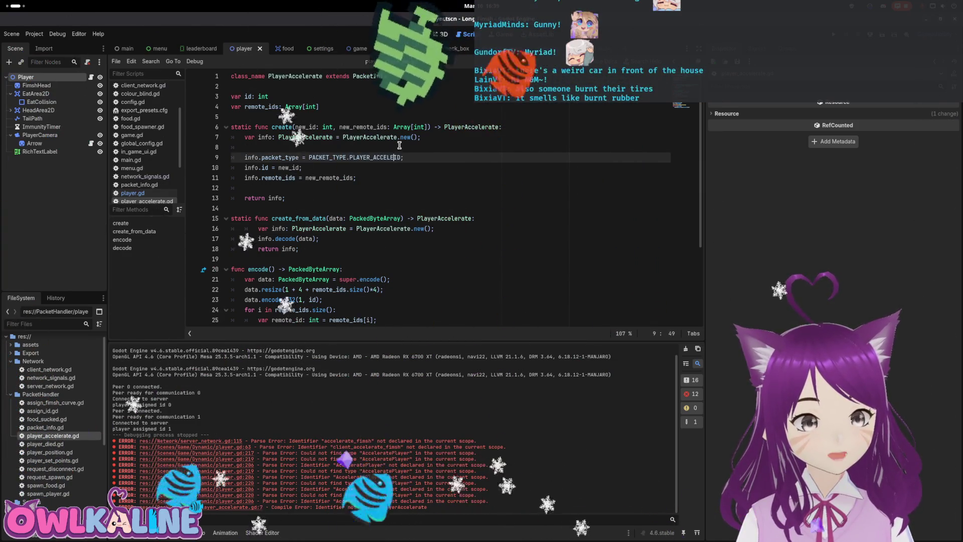
{"action": "key", "text": "Delete"}
{"action": "key", "text": "Delete"}
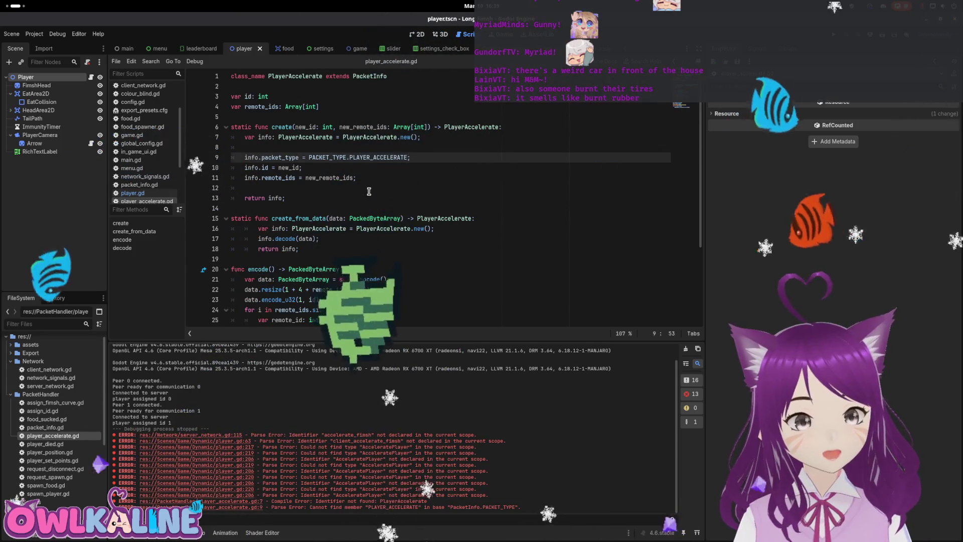
Step: Delete the remote_ids assignment and its variable declaration, then save
{"action": "left_click_drag", "start_coordinate": [357, 178], "coordinate": [194, 182]}
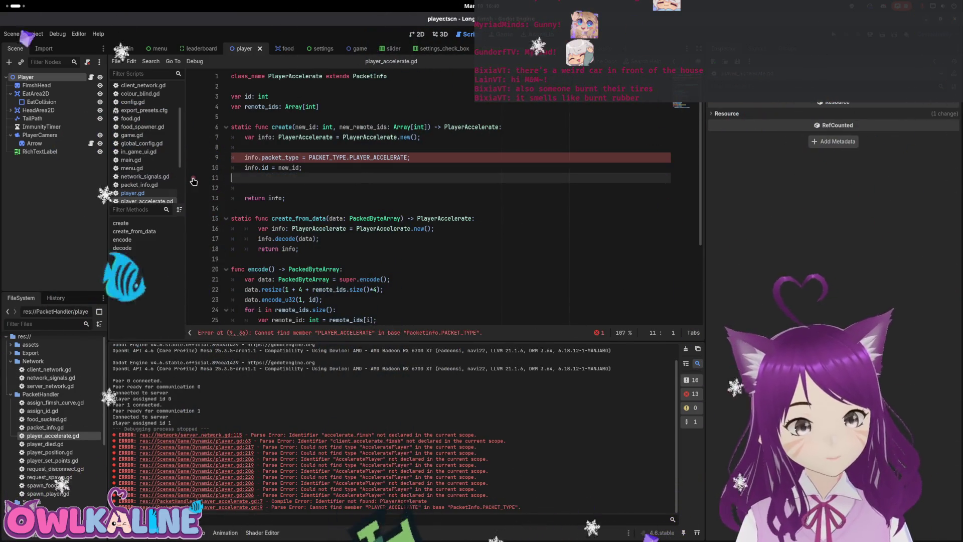
{"action": "key", "text": "BackSpace"}
{"action": "key", "text": "BackSpace"}
{"action": "left_click_drag", "start_coordinate": [339, 106], "coordinate": [233, 106]}
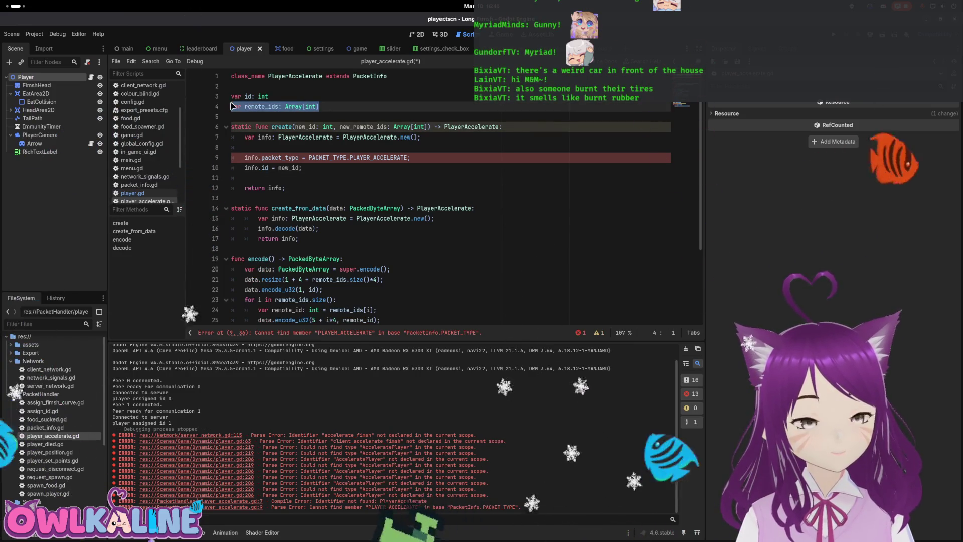
{"action": "key", "text": "BackSpace"}
{"action": "key", "text": "BackSpace"}
{"action": "key", "text": "ctrl+s"}
Step: Shrink the buffer resize to 1 + 4 and delete the remote_ids loop in encode
{"action": "scroll", "coordinate": [351, 176], "scroll_direction": "down", "scroll_amount": 2}
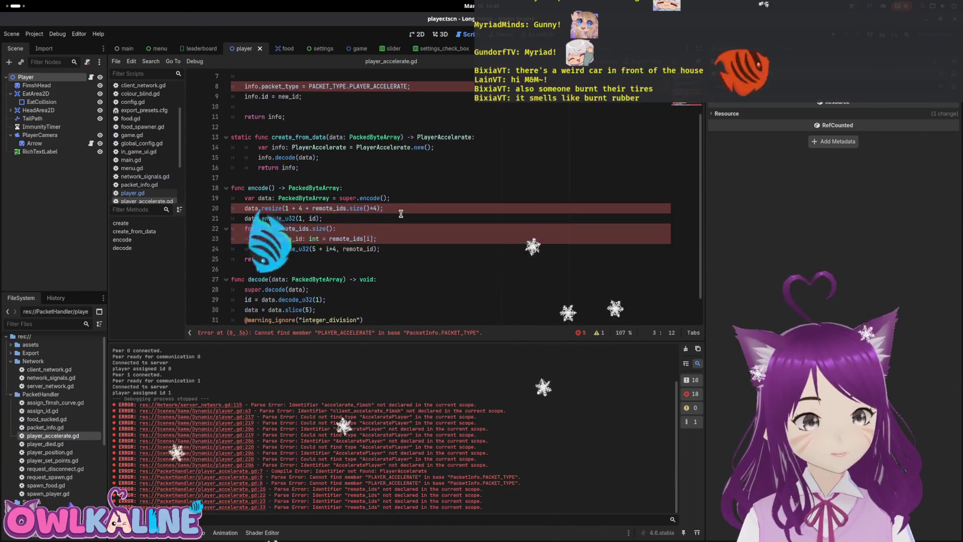
{"action": "left_click", "coordinate": [391, 207]}
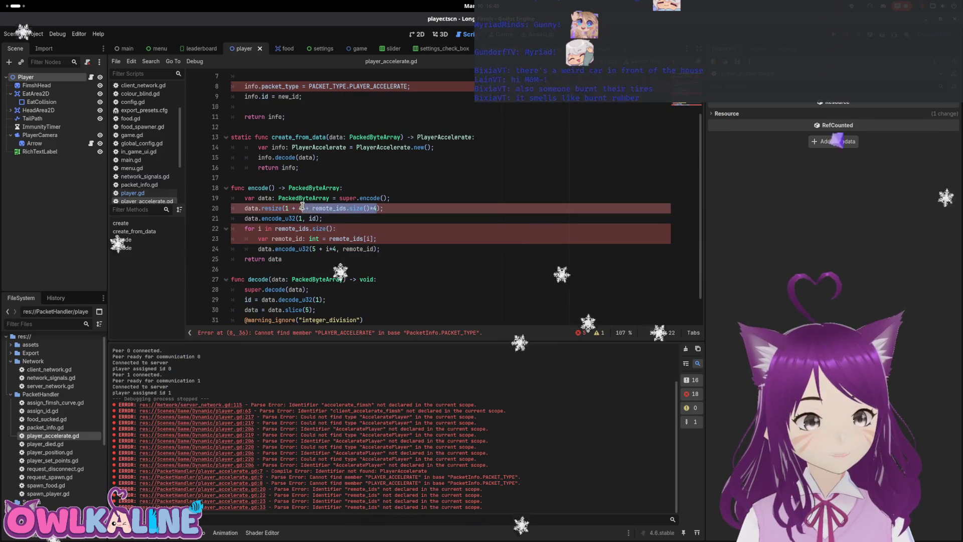
{"action": "key", "text": "BackSpace"}
{"action": "key", "text": "Down"}
{"action": "key", "text": "Down"}
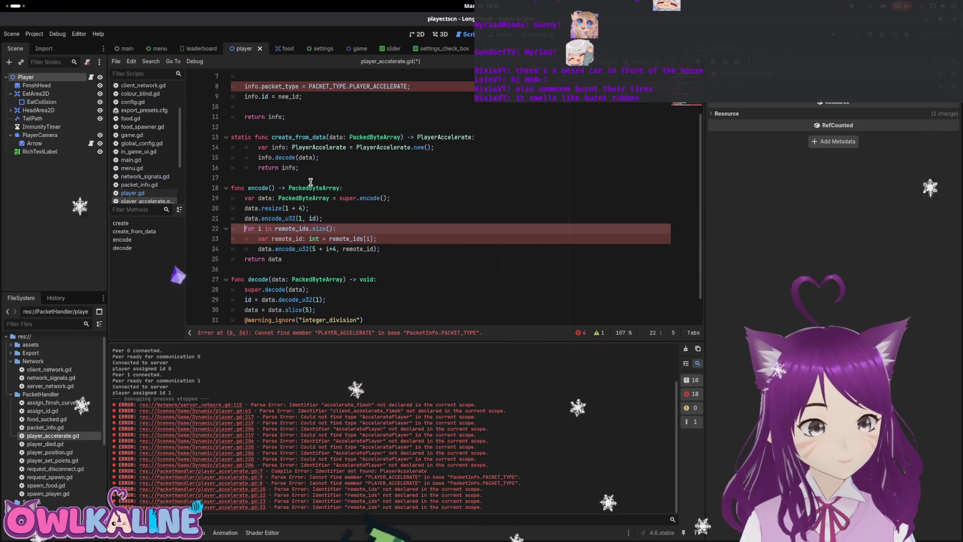
{"action": "key", "text": "shift+Down"}
{"action": "key", "text": "shift+Down"}
{"action": "key", "text": "shift+End"}
{"action": "key", "text": "BackSpace"}
{"action": "key", "text": "BackSpace"}
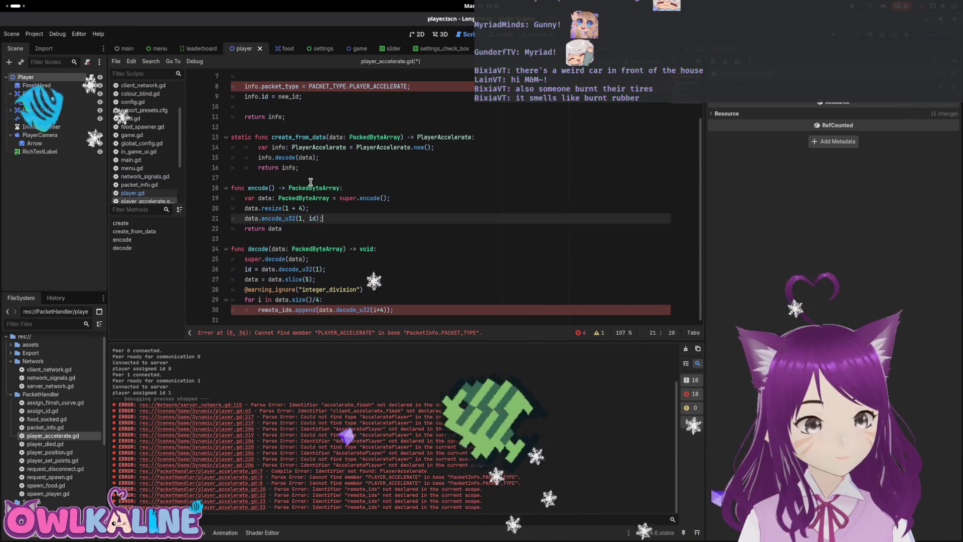
{"action": "key", "text": "ctrl+s"}
Step: Remove the decode loop, the integer_division warning and the data.slice(5) line, then save
{"action": "left_click_drag", "start_coordinate": [399, 310], "coordinate": [231, 299]}
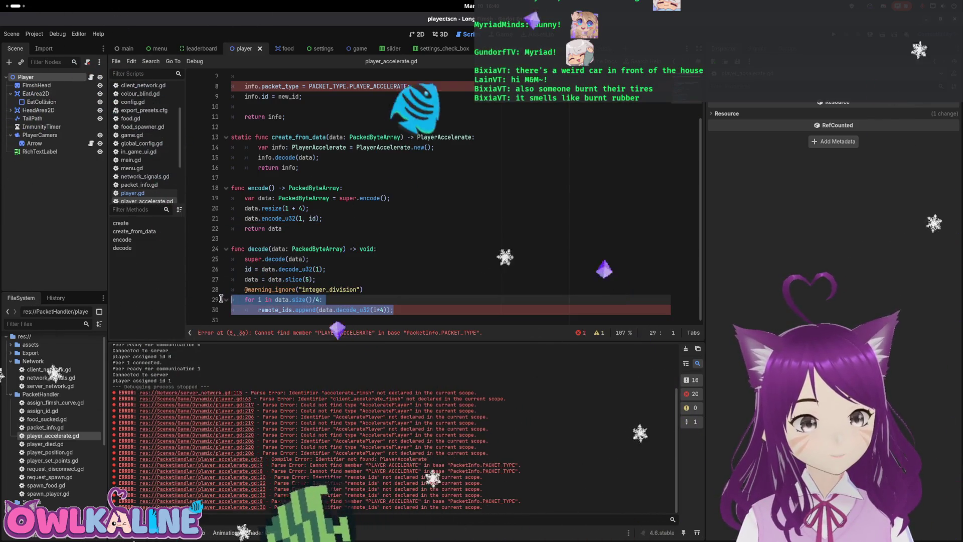
{"action": "key", "text": "BackSpace"}
{"action": "key", "text": "BackSpace"}
{"action": "key", "text": "shift+Home"}
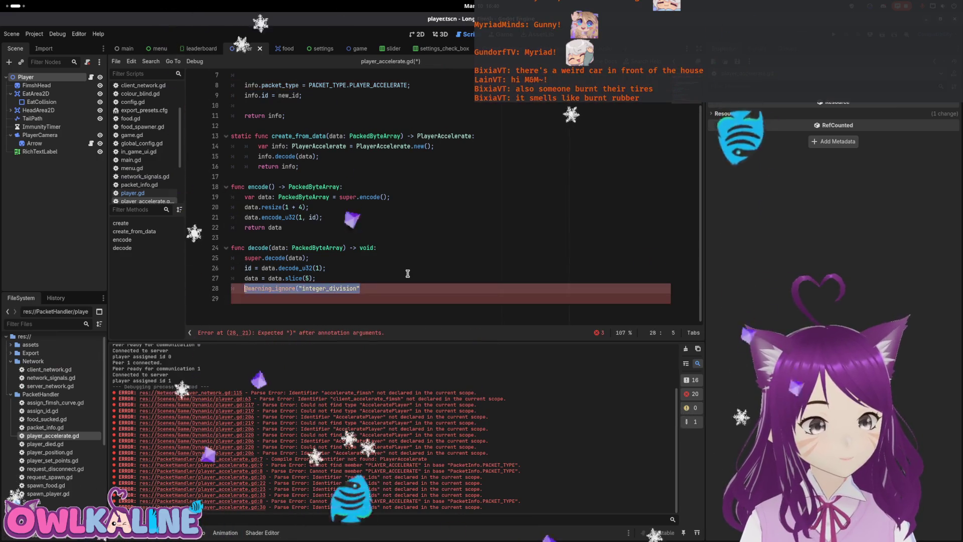
{"action": "key", "text": "BackSpace"}
{"action": "key", "text": "BackSpace"}
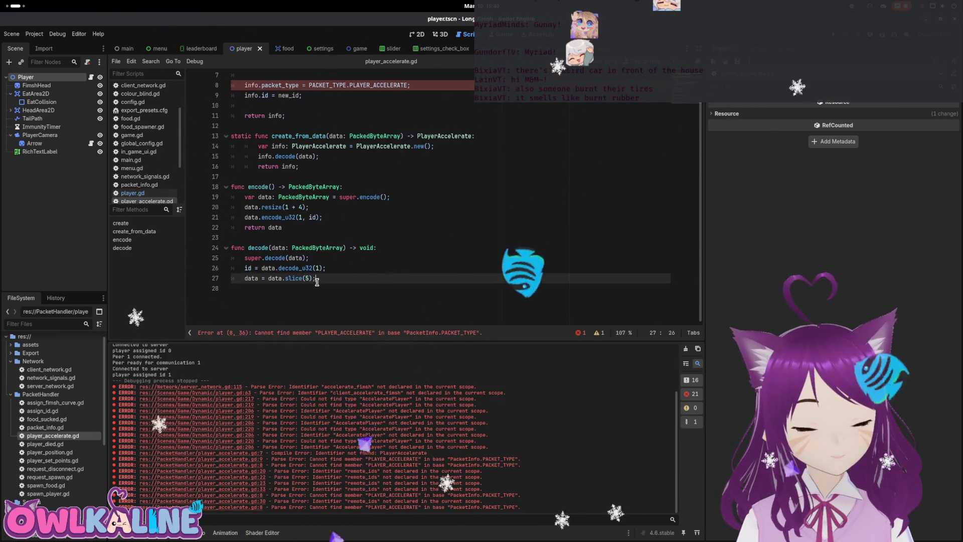
{"action": "left_click_drag", "start_coordinate": [317, 282], "coordinate": [214, 276]}
{"action": "key", "text": "BackSpace"}
{"action": "key", "text": "ctrl+s"}
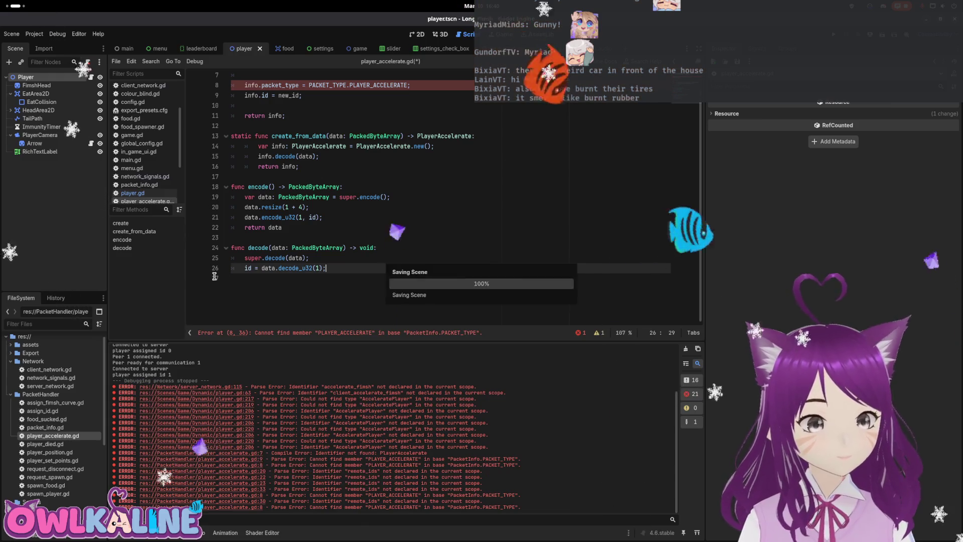
{"action": "scroll", "coordinate": [336, 186], "scroll_direction": "up", "scroll_amount": 2}
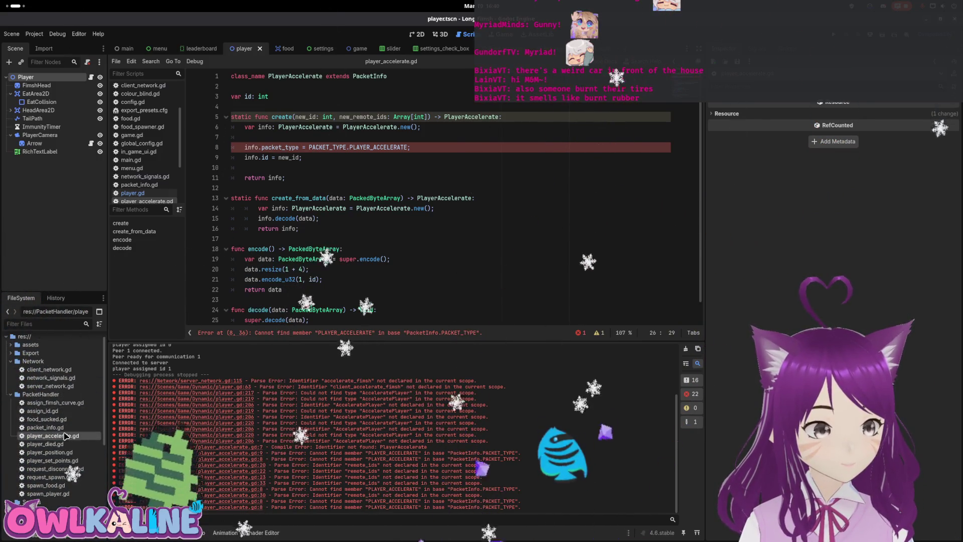
Step: Append PLAYER_ACCELERATE = 10 after REQUEST_DISCONNECT in packet_info.gd, then return to player_accelerate.gd
{"action": "double_click", "coordinate": [45, 427]}
{"action": "left_click", "coordinate": [329, 208]}
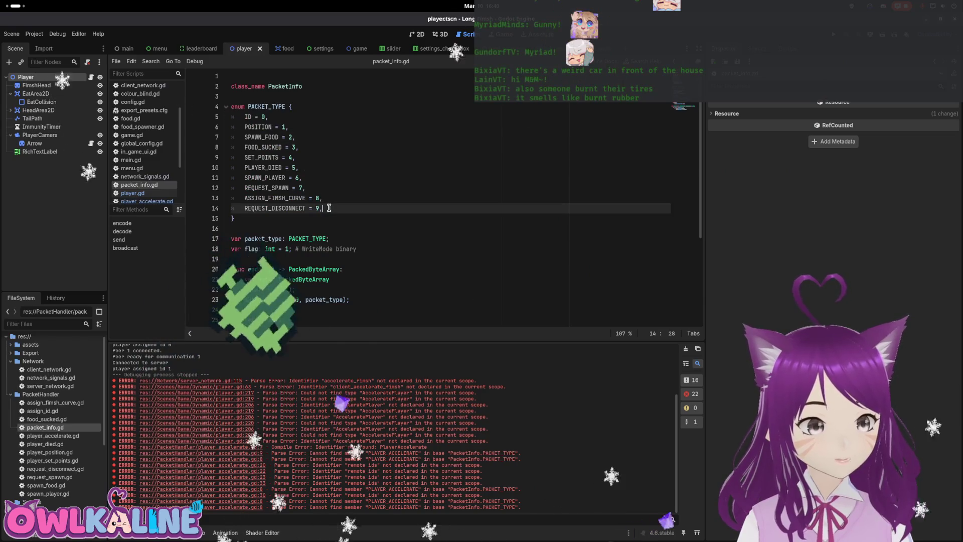
{"action": "key", "text": "Return"}
{"action": "type", "text": "{"}
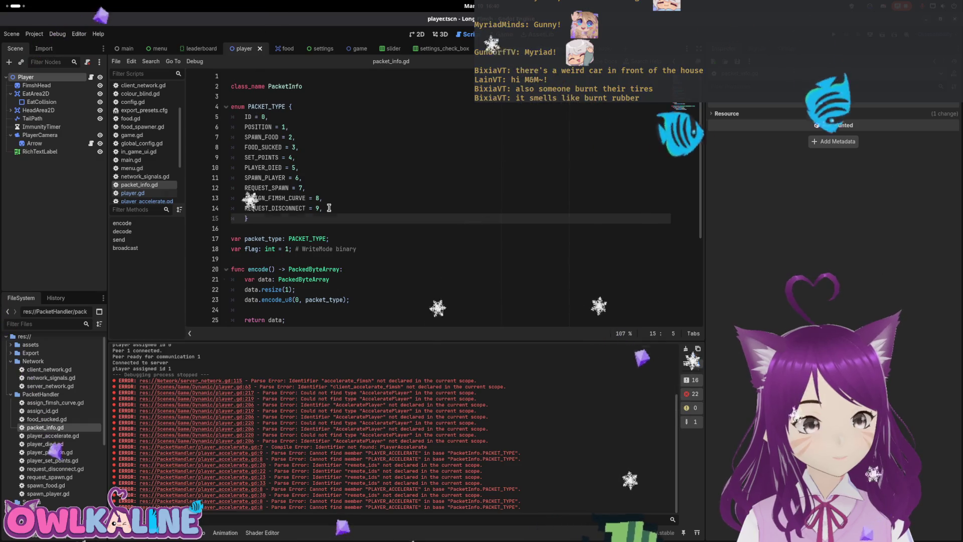
{"action": "key", "text": "Return"}
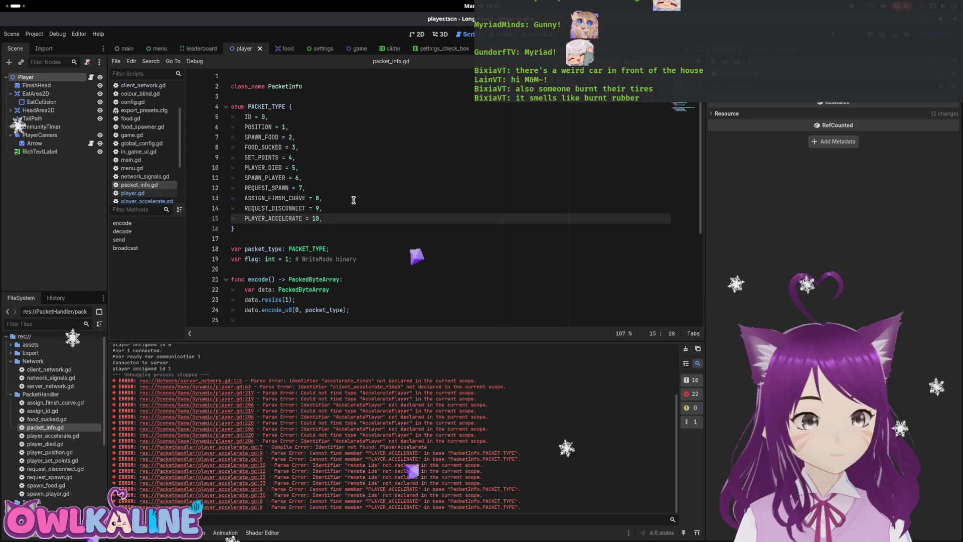
{"action": "scroll", "coordinate": [357, 211], "scroll_direction": "down", "scroll_amount": 5}
{"action": "scroll", "coordinate": [370, 212], "scroll_direction": "up", "scroll_amount": 5}
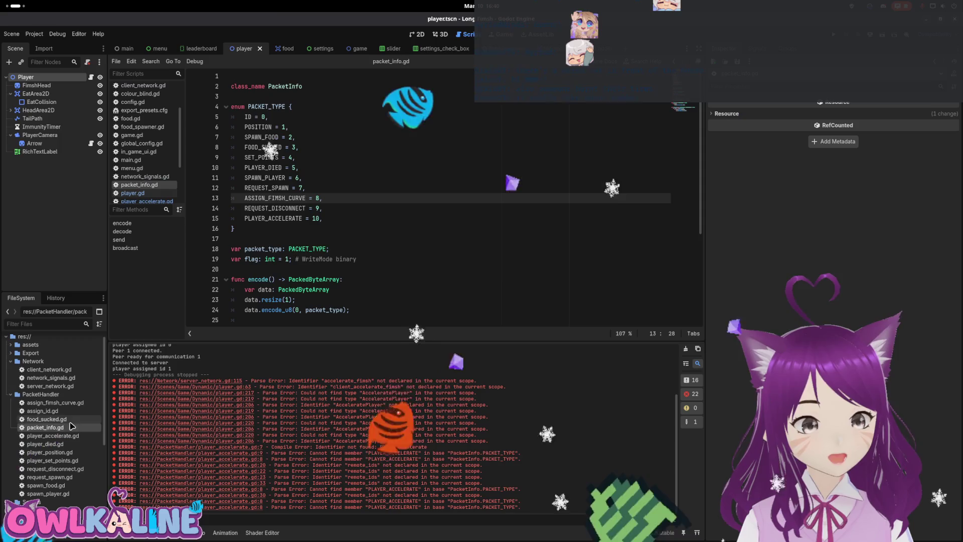
{"action": "double_click", "coordinate": [52, 436]}
Step: In client_network.gd, add a new line after the last case of the packet match block
{"action": "left_click", "coordinate": [366, 208]}
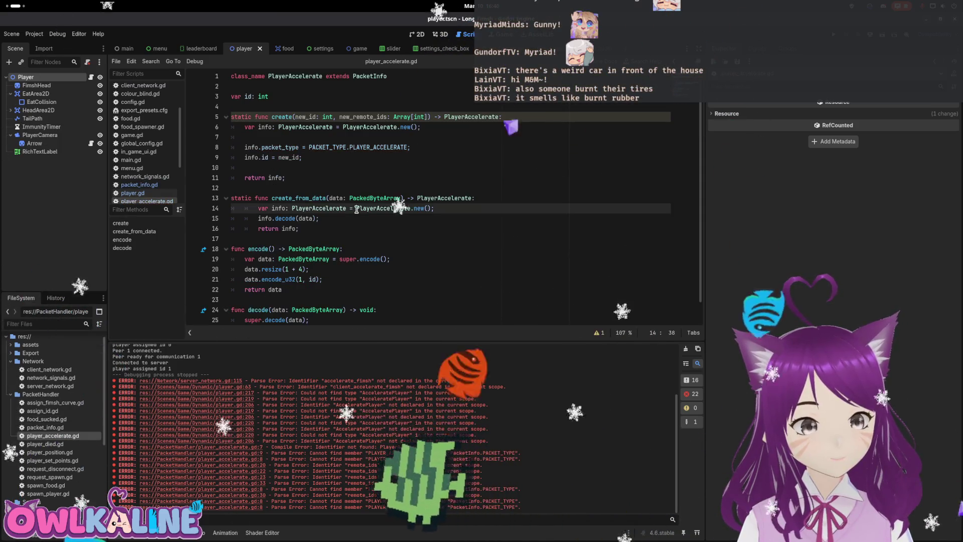
{"action": "left_click", "coordinate": [351, 188]}
{"action": "scroll", "coordinate": [341, 221], "scroll_direction": "down", "scroll_amount": 1}
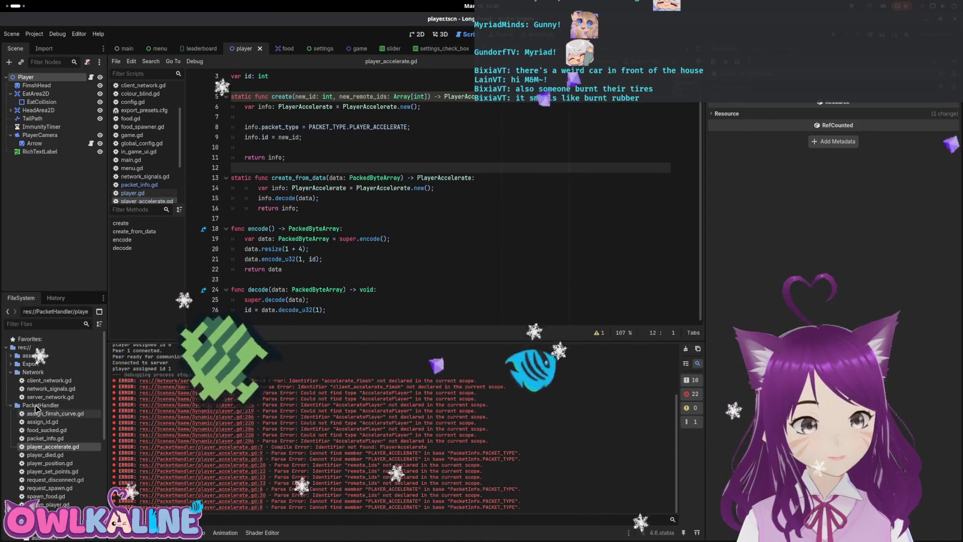
{"action": "key", "text": "alt+Left"}
{"action": "scroll", "coordinate": [259, 206], "scroll_direction": "up", "scroll_amount": 1}
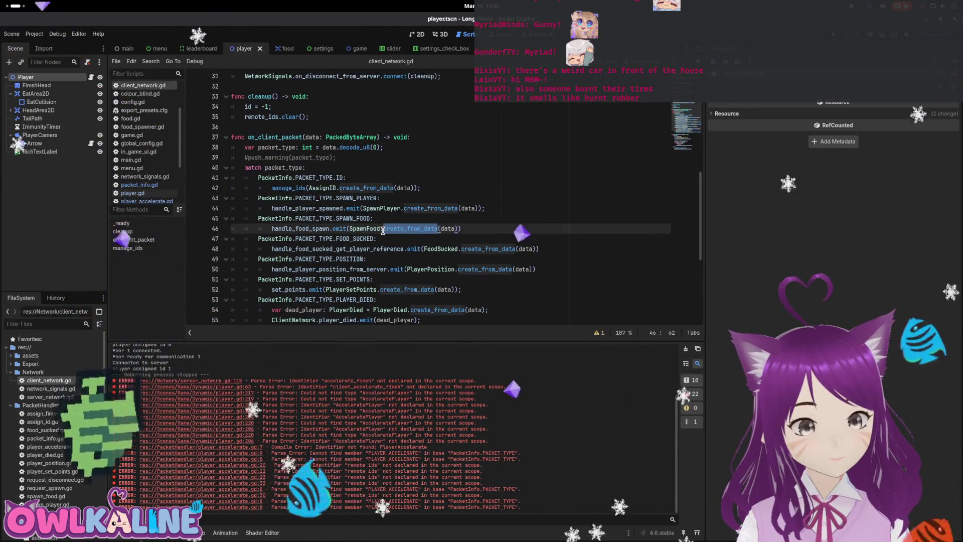
{"action": "scroll", "coordinate": [361, 226], "scroll_direction": "down", "scroll_amount": 2}
{"action": "left_click", "coordinate": [326, 249]}
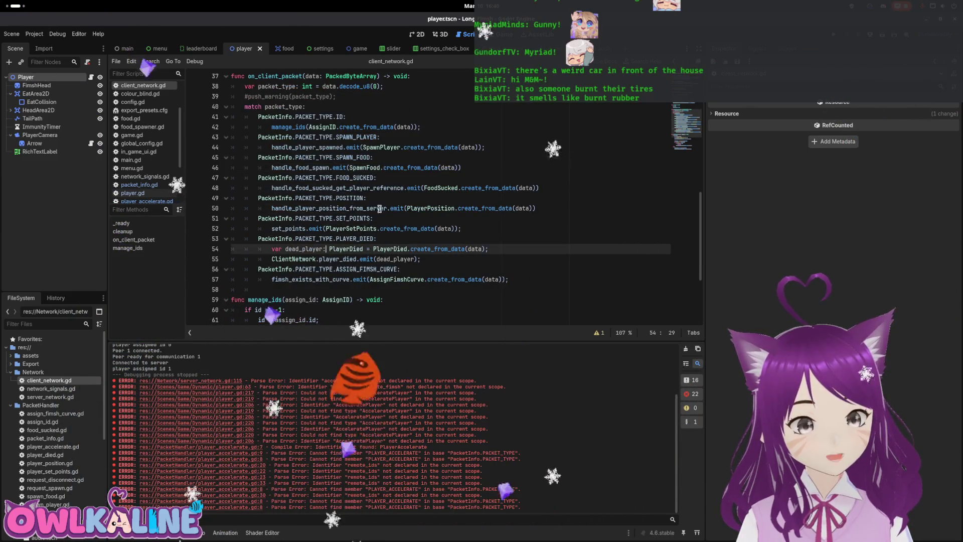
{"action": "left_click", "coordinate": [543, 280]}
{"action": "key", "text": "Return"}
Step: Add a match case for PacketInfo.PACKET_TYPE.PLAYER_ACCELERATE
{"action": "type", "text": "P"}
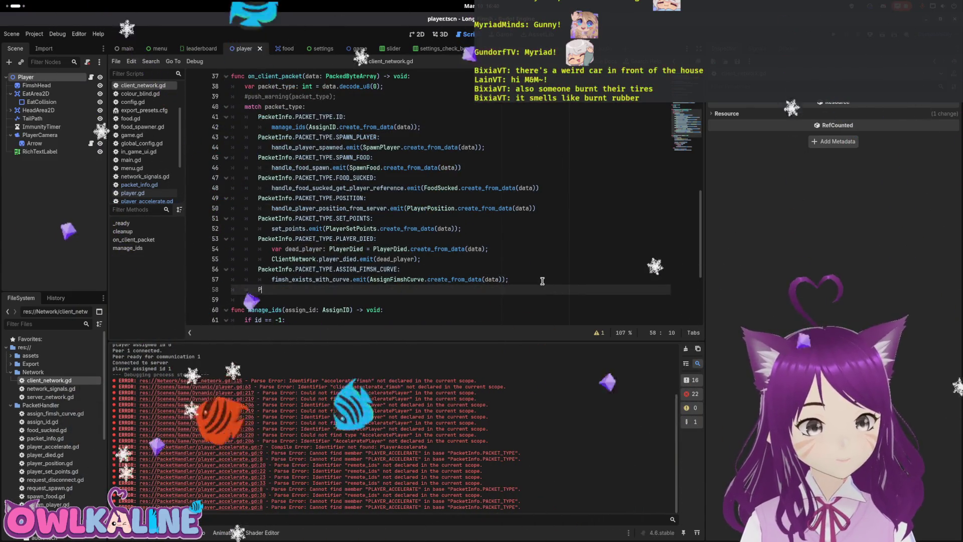
{"action": "type", "text": "ack"}
{"action": "key", "text": "Return"}
{"action": "type", "text": ".PA"}
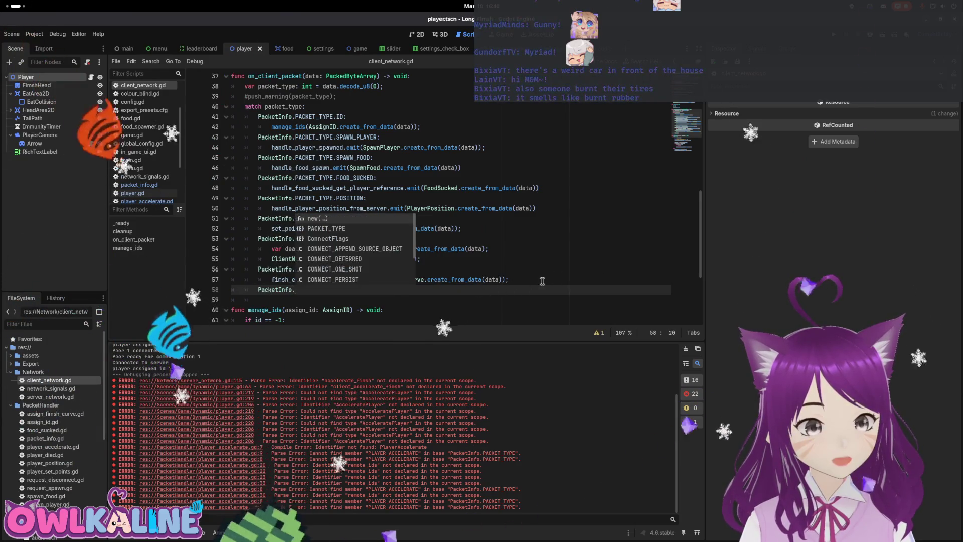
{"action": "key", "text": "Return"}
{"action": "type", "text": ".PL"}
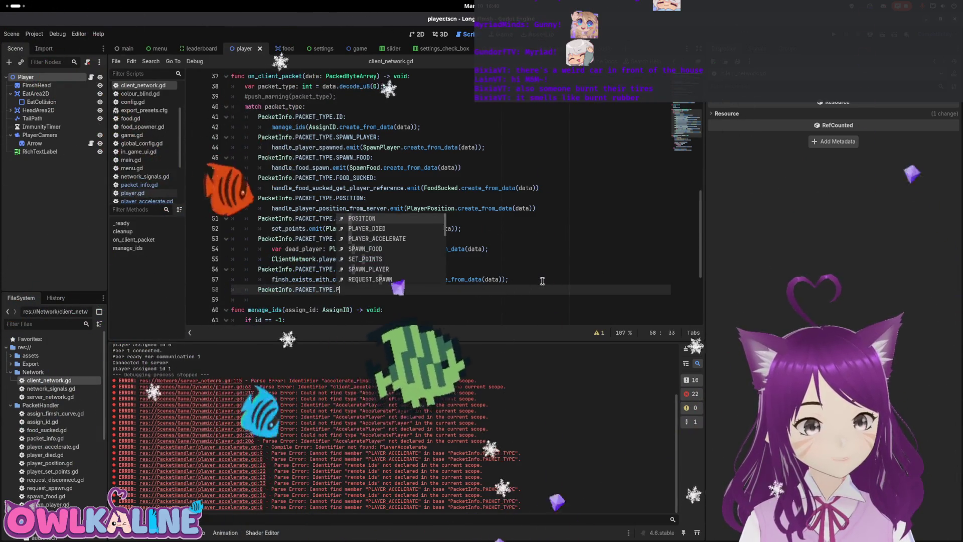
{"action": "key", "text": "Down"}
{"action": "key", "text": "Return"}
{"action": "type", "text": ":"}
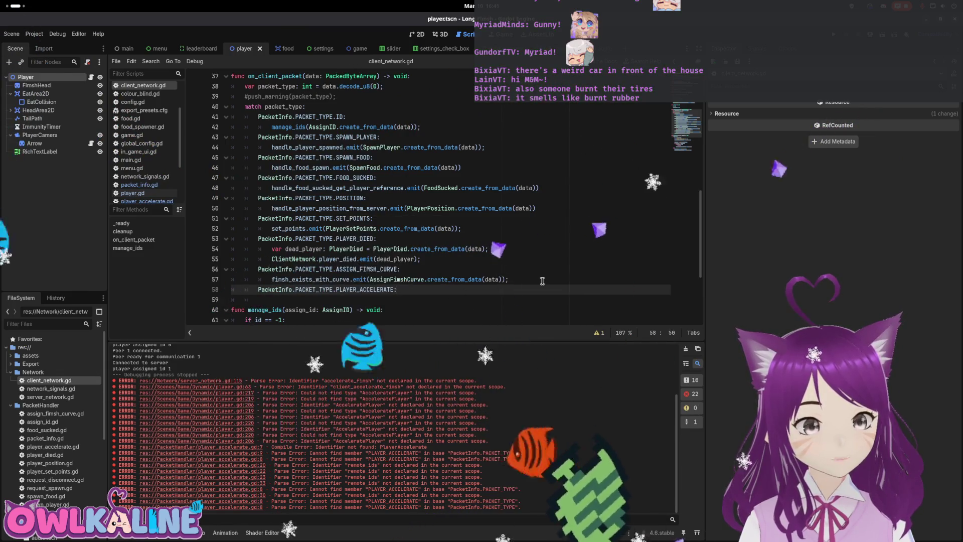
{"action": "key", "text": "Return"}
Step: Have the case emit accelerate_player with PlayerAccelerate.create_from_data(data), and save
{"action": "type", "text": "C"}
{"action": "key", "text": "BackSpace"}
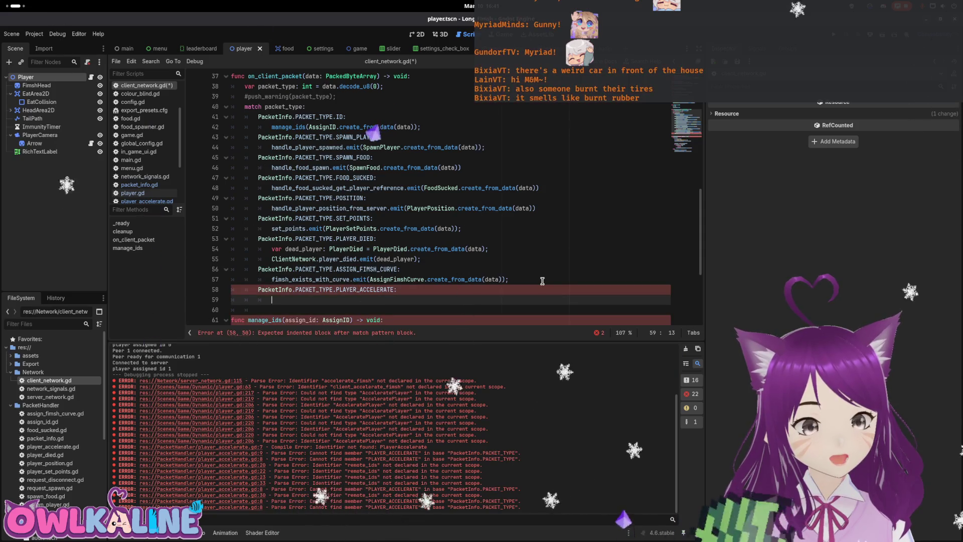
{"action": "type", "text": "te_player.emit("}
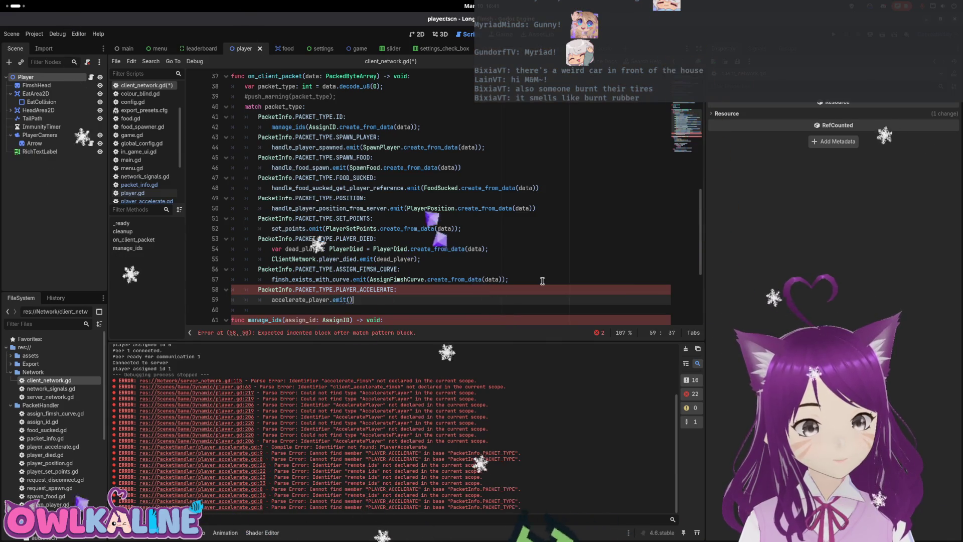
{"action": "key", "text": "Left"}
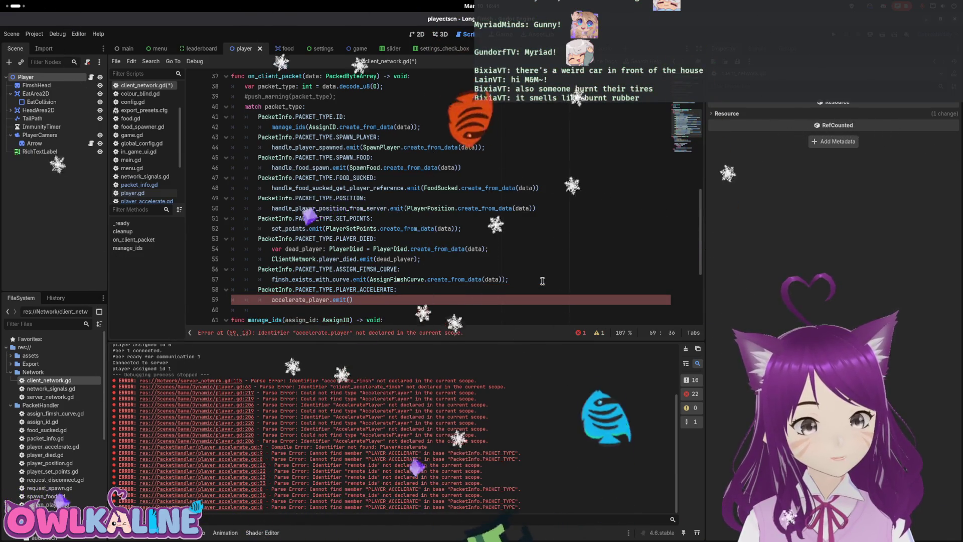
{"action": "type", "text": "A"}
{"action": "key", "text": "BackSpace"}
{"action": "type", "text": "Pl"}
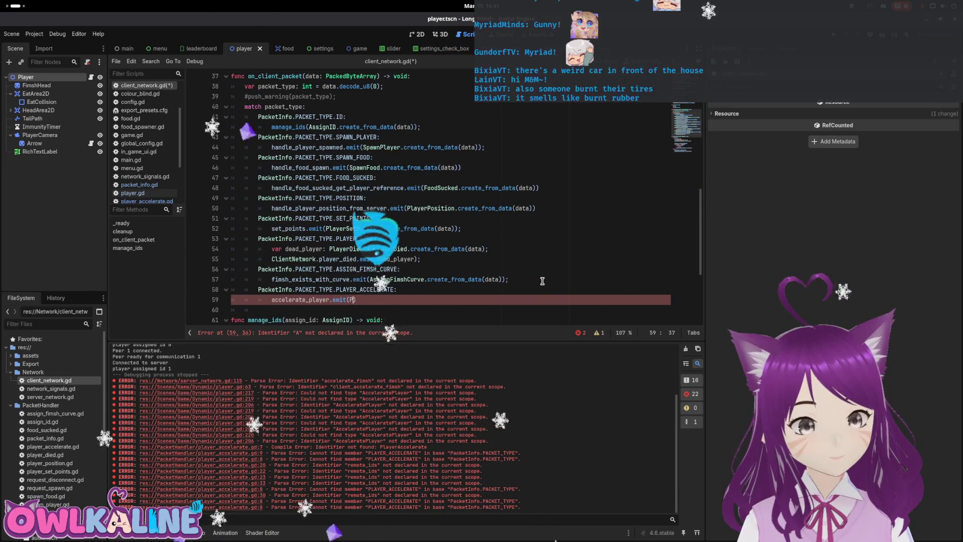
{"action": "key", "text": "Return"}
{"action": "type", "text": ".create_from_data(data"}
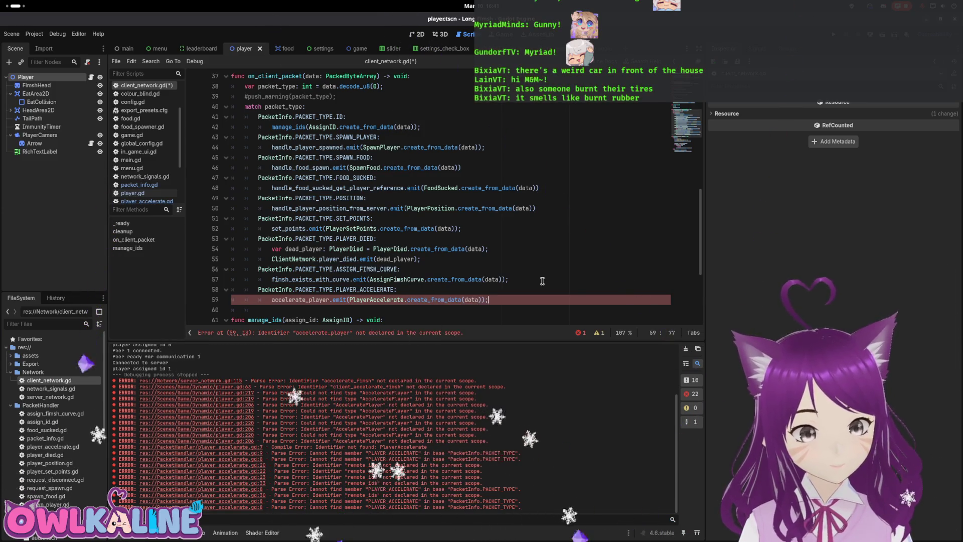
{"action": "key", "text": "ctrl+s"}
Step: Delete the commented-out request_spawn signal line in client_network.gd
{"action": "scroll", "coordinate": [388, 287], "scroll_direction": "up", "scroll_amount": 12}
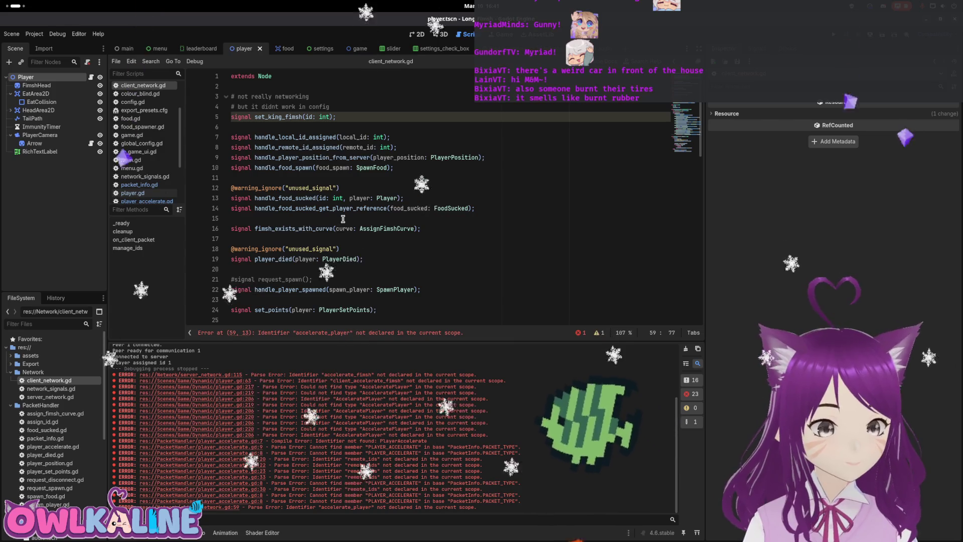
{"action": "scroll", "coordinate": [343, 219], "scroll_direction": "down", "scroll_amount": 2}
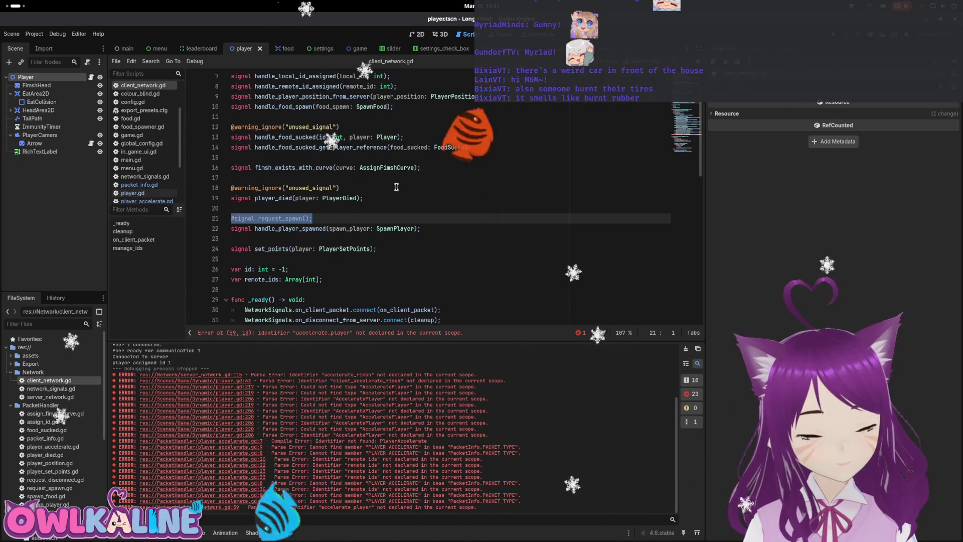
{"action": "key", "text": "BackSpace"}
{"action": "key", "text": "BackSpace"}
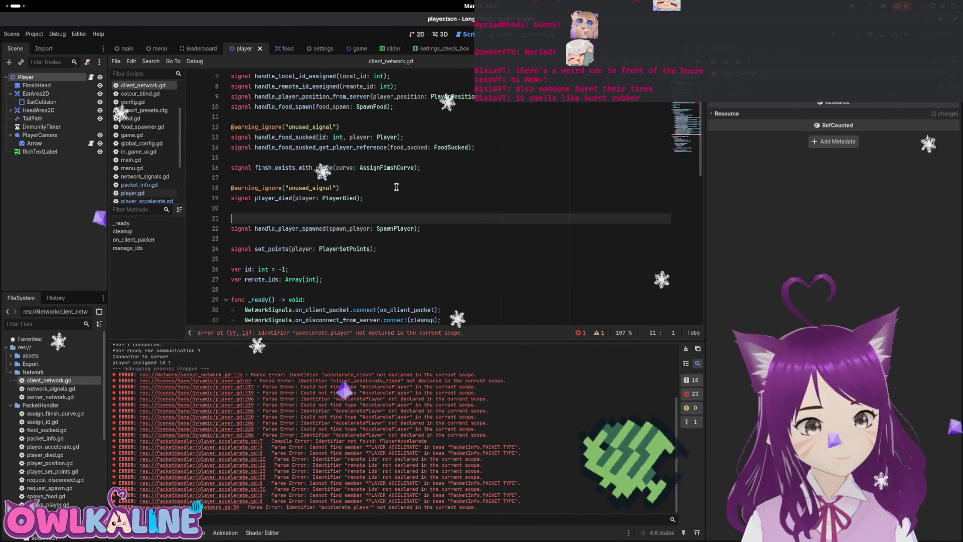
{"action": "key", "text": "Up"}
{"action": "key", "text": "Up"}
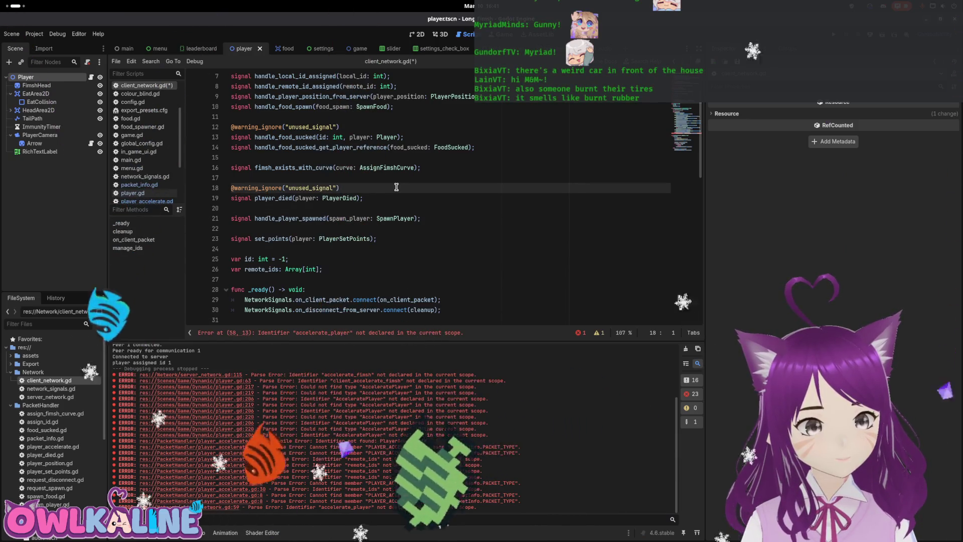
Step: Add signal accelerate_player(player: PlayerAccelerate) below set_points and save
{"action": "key", "text": "Down"}
{"action": "key", "text": "Down"}
{"action": "key", "text": "Down"}
{"action": "key", "text": "End"}
{"action": "key", "text": "Return"}
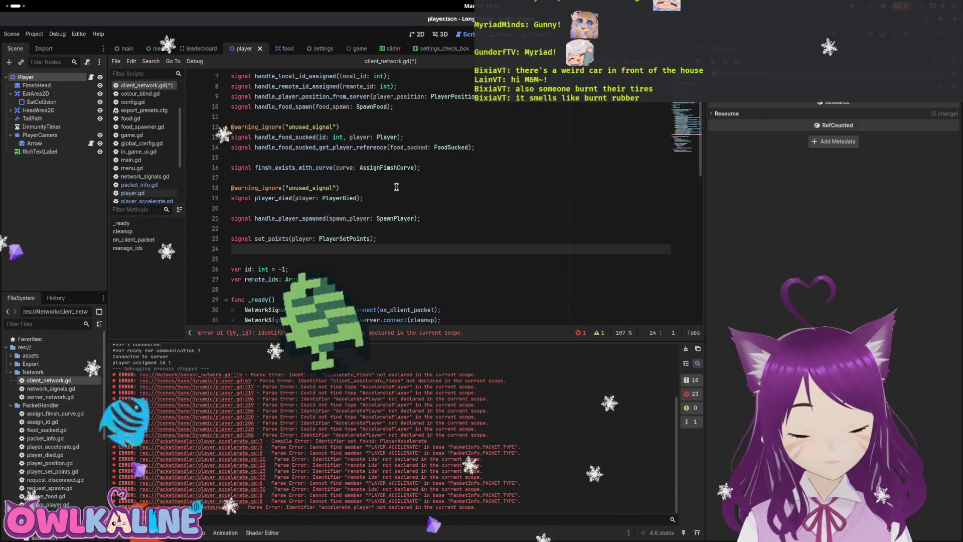
{"action": "type", "text": "signal "}
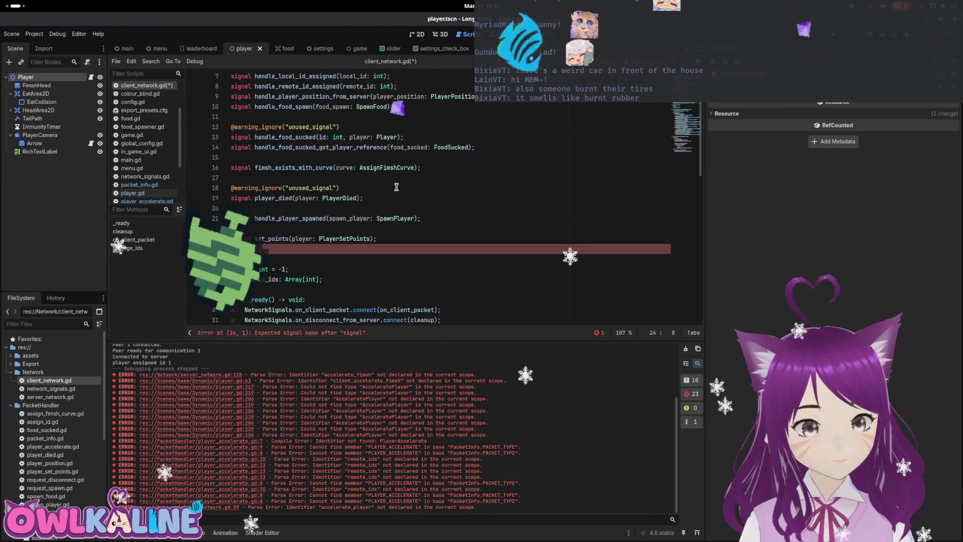
{"action": "type", "text": "player"}
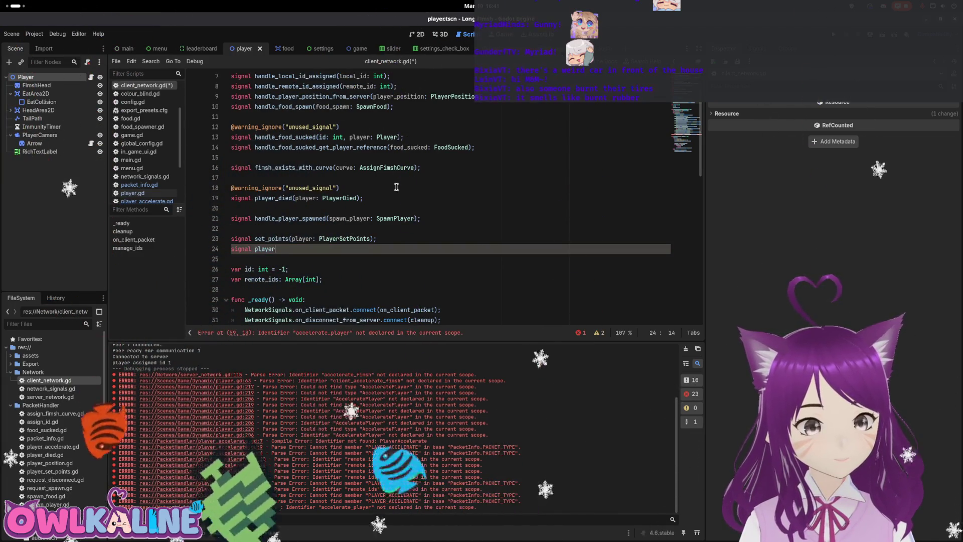
{"action": "type", "text": "_"}
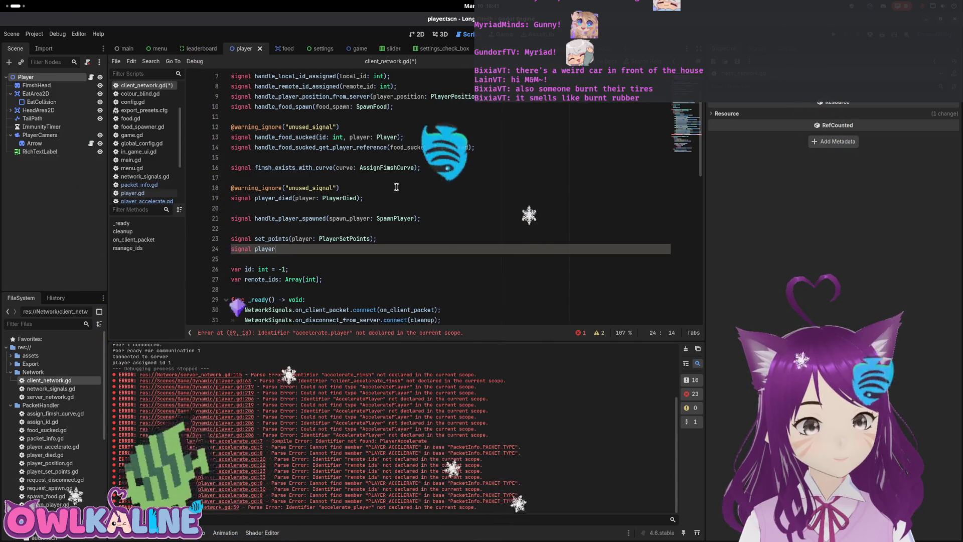
{"action": "key", "text": "BackSpace"}
{"action": "key", "text": "BackSpace"}
{"action": "key", "text": "BackSpace"}
{"action": "type", "text": "erate_player("}
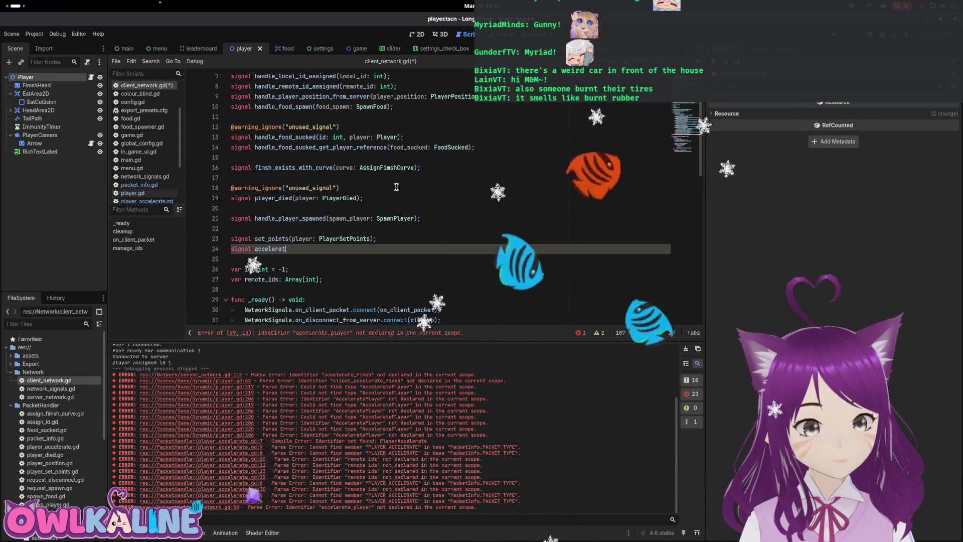
{"action": "type", "text": "playe"}
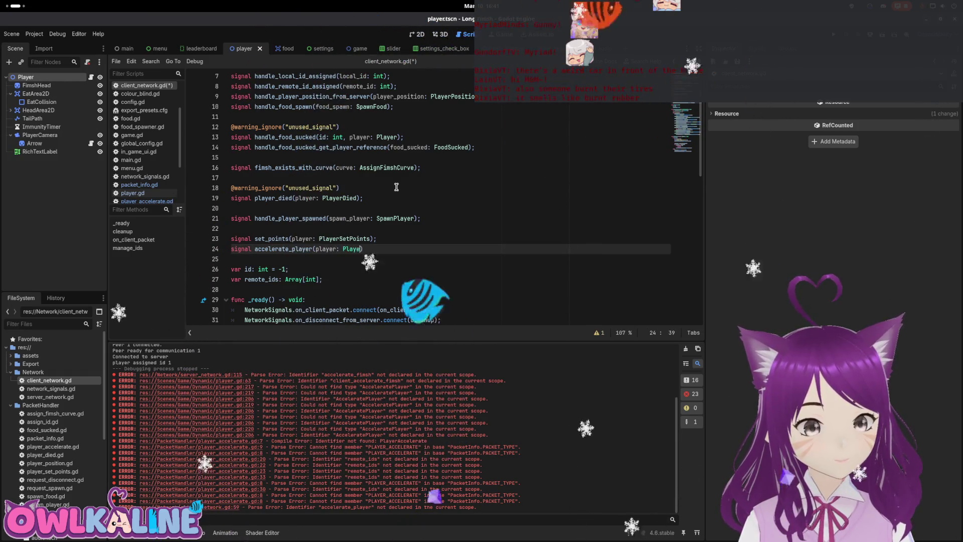
{"action": "type", "text": "r: PlayerAccelerate"}
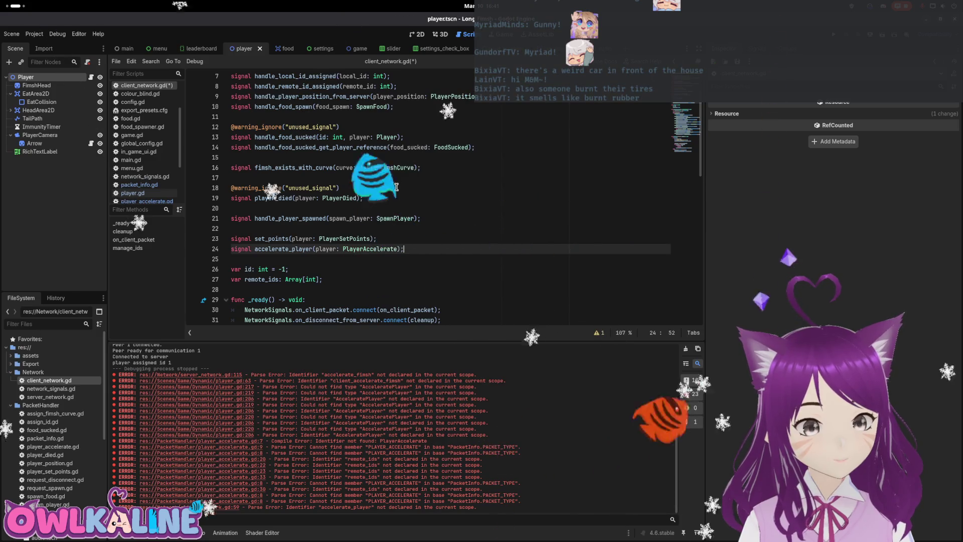
{"action": "key", "text": "ctrl+s"}
Step: Select the accelerate_player signal name in client_network.gd
{"action": "double_click", "coordinate": [288, 249]}
{"action": "scroll", "coordinate": [387, 248], "scroll_direction": "down", "scroll_amount": 10}
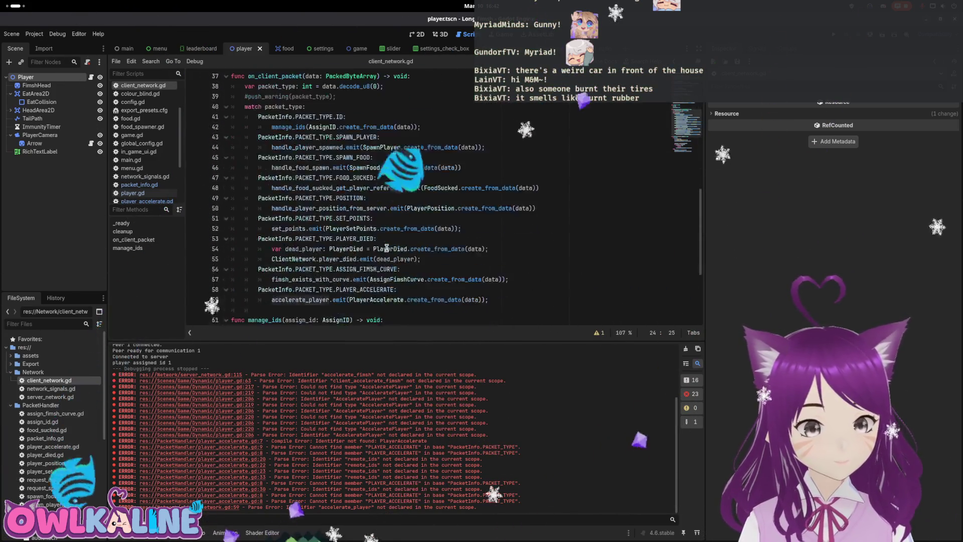
{"action": "scroll", "coordinate": [387, 248], "scroll_direction": "down", "scroll_amount": 2}
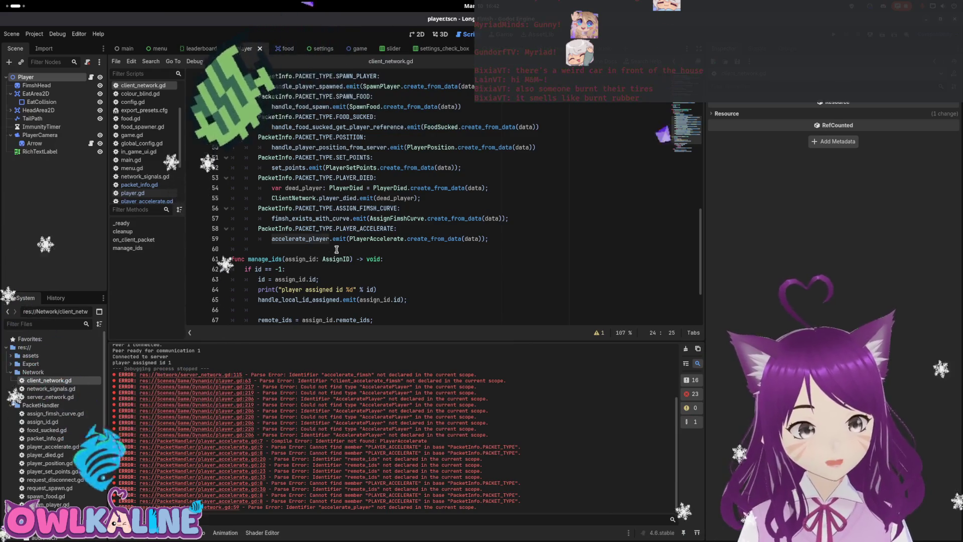
{"action": "scroll", "coordinate": [337, 249], "scroll_direction": "up", "scroll_amount": 5}
Step: In server_network.gd, find the accelerate_fimsh emit on line 116 and its line-10 declaration
{"action": "double_click", "coordinate": [64, 398]}
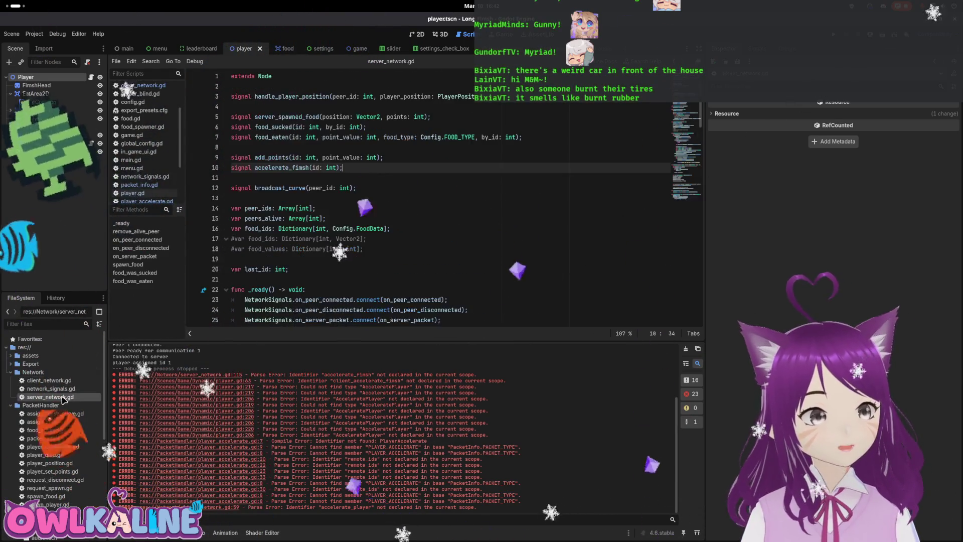
{"action": "scroll", "coordinate": [347, 208], "scroll_direction": "down", "scroll_amount": 5}
{"action": "scroll", "coordinate": [347, 209], "scroll_direction": "up", "scroll_amount": 3}
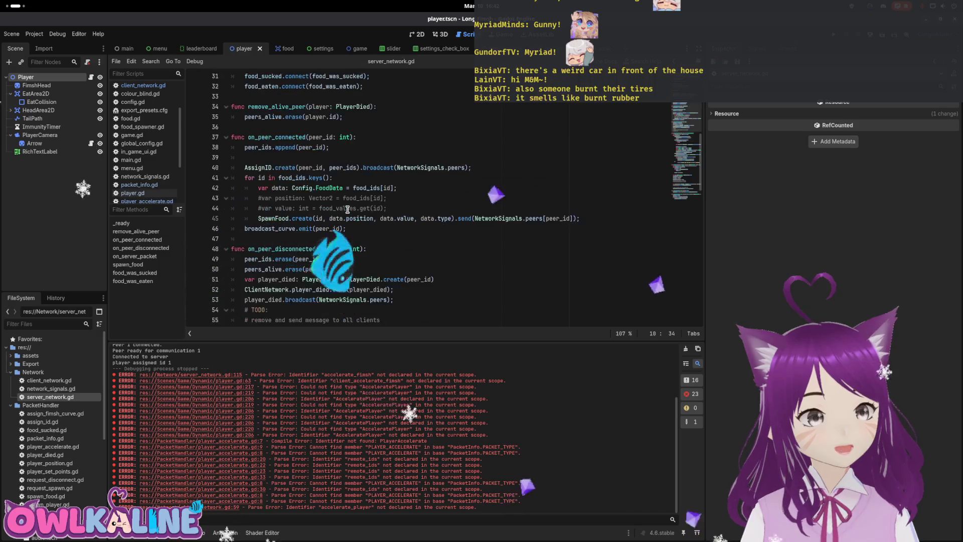
{"action": "scroll", "coordinate": [309, 177], "scroll_direction": "down", "scroll_amount": 8}
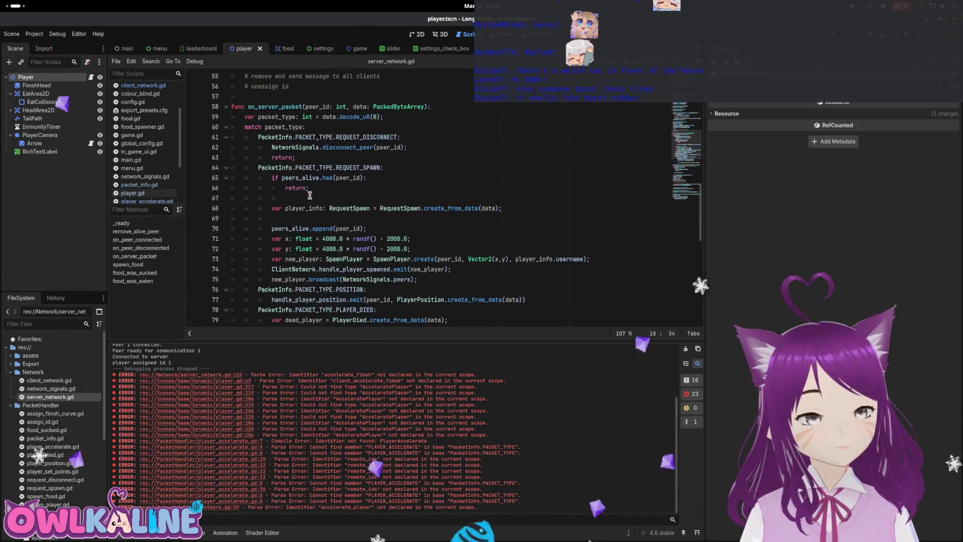
{"action": "scroll", "coordinate": [309, 195], "scroll_direction": "down", "scroll_amount": 12}
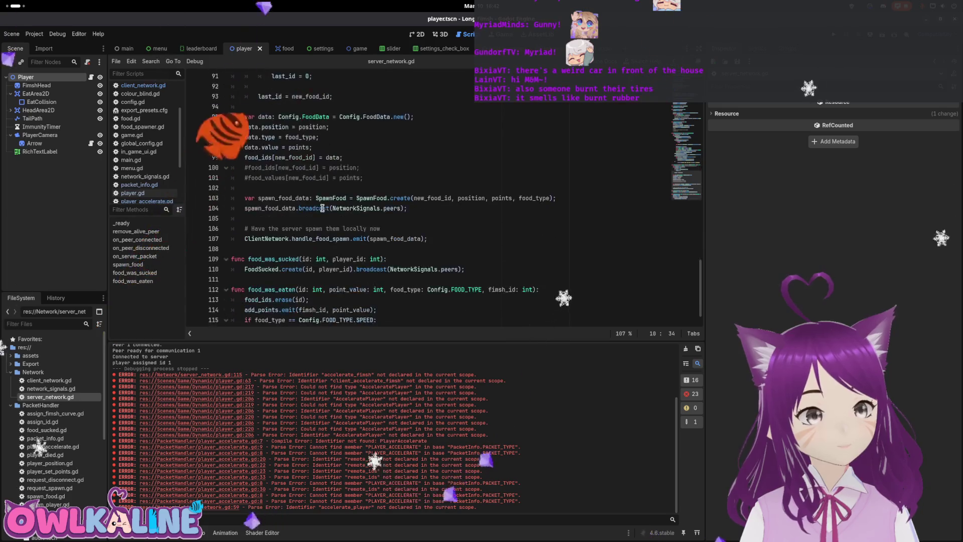
{"action": "scroll", "coordinate": [323, 209], "scroll_direction": "down", "scroll_amount": 1}
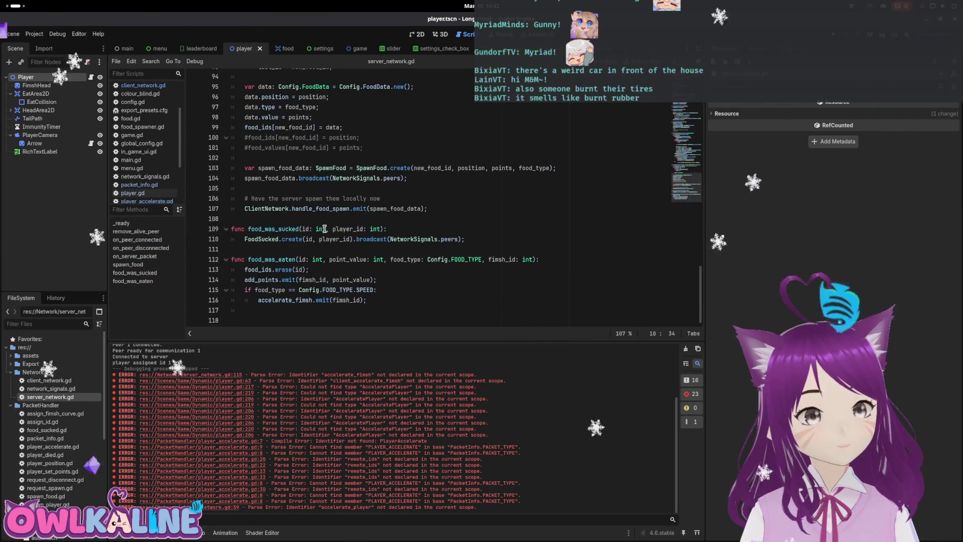
{"action": "scroll", "coordinate": [317, 252], "scroll_direction": "up", "scroll_amount": 11}
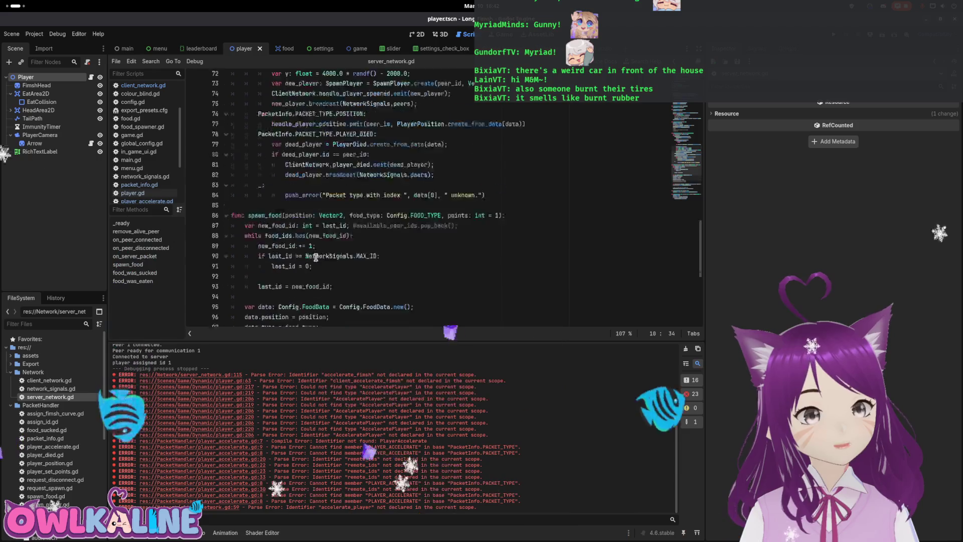
{"action": "scroll", "coordinate": [316, 257], "scroll_direction": "up", "scroll_amount": 7}
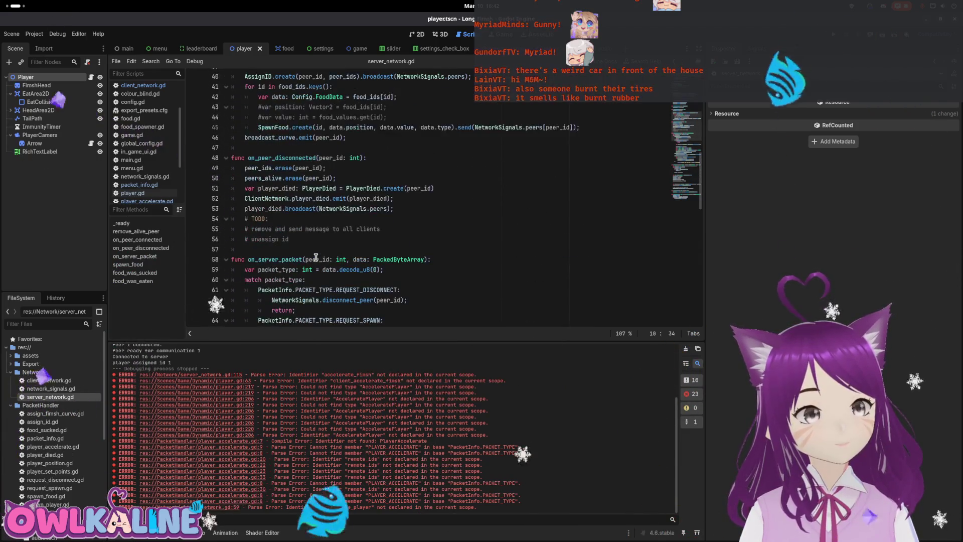
{"action": "scroll", "coordinate": [316, 257], "scroll_direction": "up", "scroll_amount": 3}
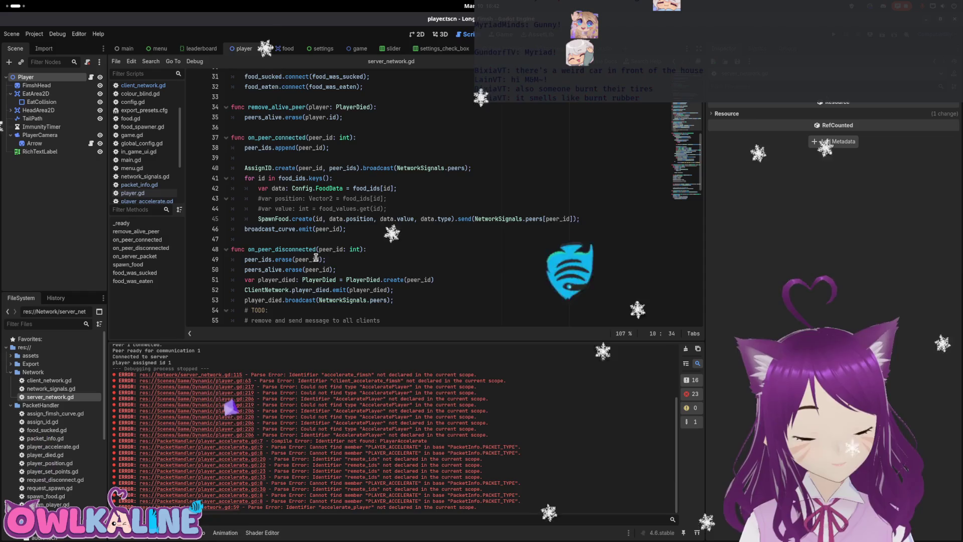
{"action": "scroll", "coordinate": [315, 257], "scroll_direction": "up", "scroll_amount": 3}
{"action": "scroll", "coordinate": [315, 257], "scroll_direction": "up", "scroll_amount": 3}
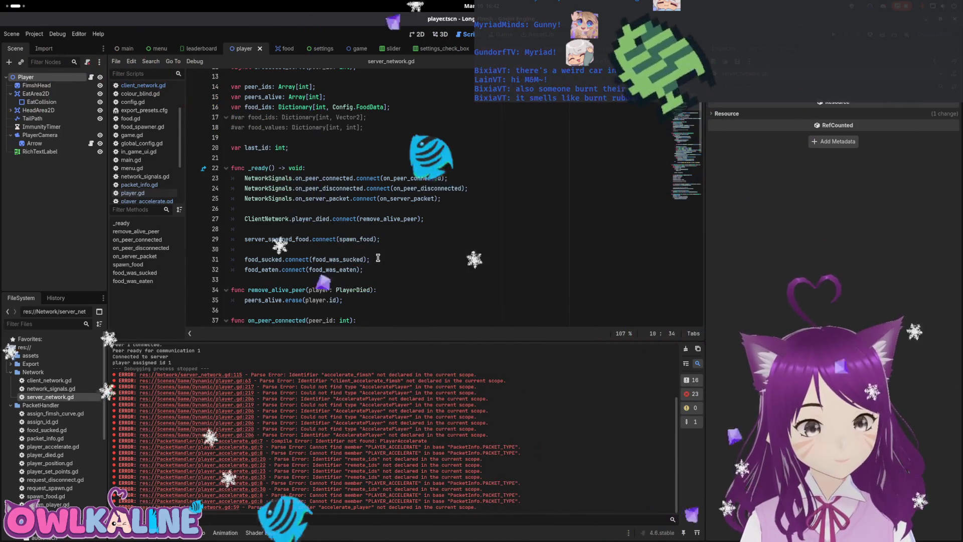
{"action": "scroll", "coordinate": [411, 260], "scroll_direction": "down", "scroll_amount": 18}
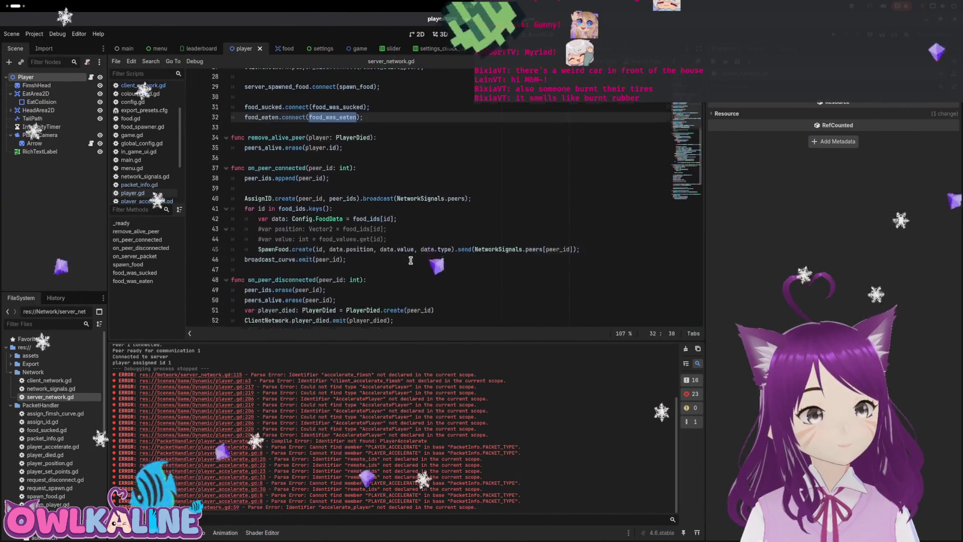
{"action": "scroll", "coordinate": [410, 261], "scroll_direction": "down", "scroll_amount": 9}
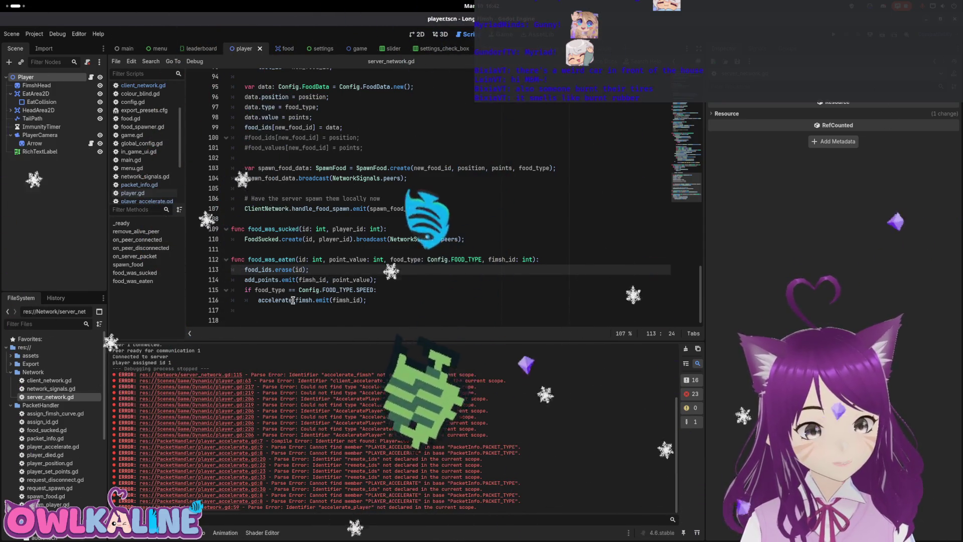
{"action": "left_click_drag", "start_coordinate": [374, 300], "coordinate": [268, 298]}
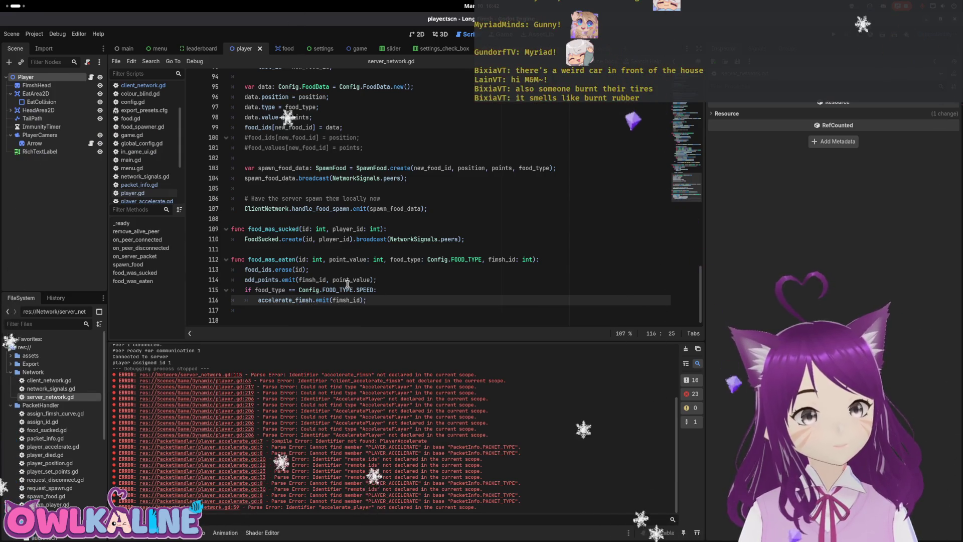
{"action": "scroll", "coordinate": [348, 284], "scroll_direction": "up", "scroll_amount": 20}
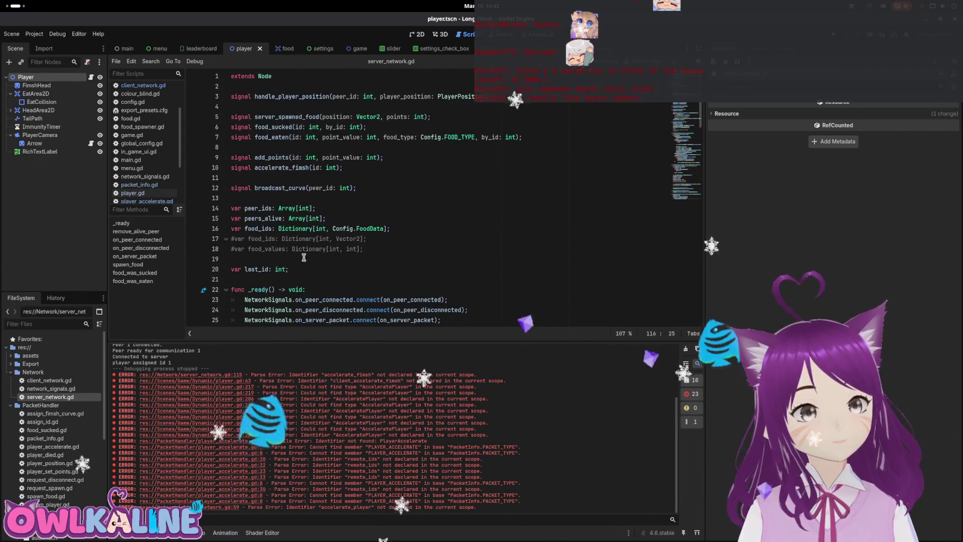
{"action": "left_click", "coordinate": [274, 168]}
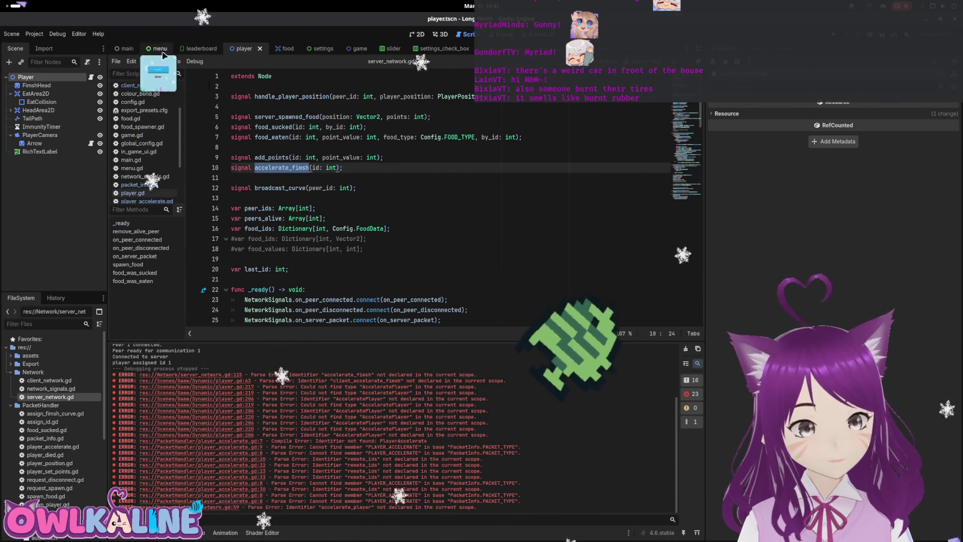
Step: In player.gd, replace AcceleratePlayer with PlayerAccelerate on line 206 and save
{"action": "left_click", "coordinate": [91, 77]}
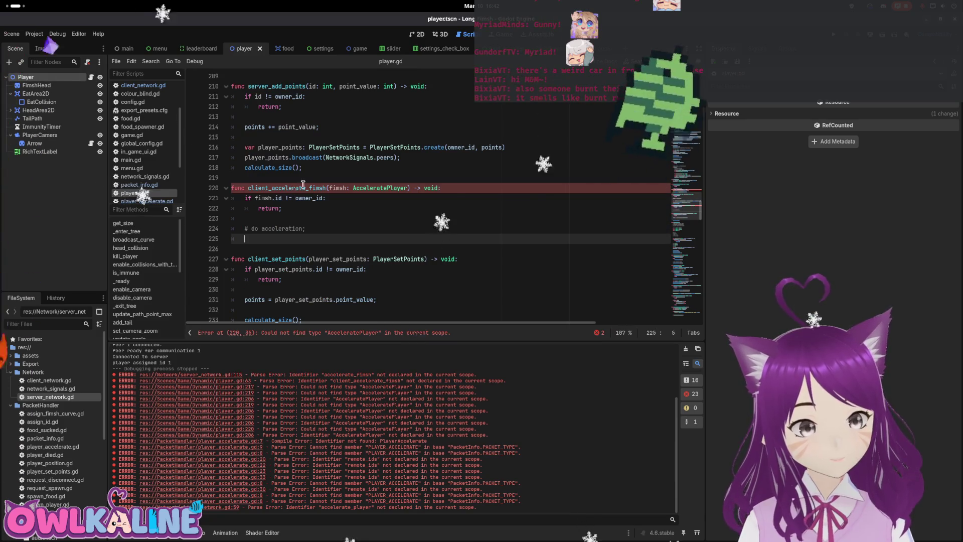
{"action": "left_click", "coordinate": [327, 183]}
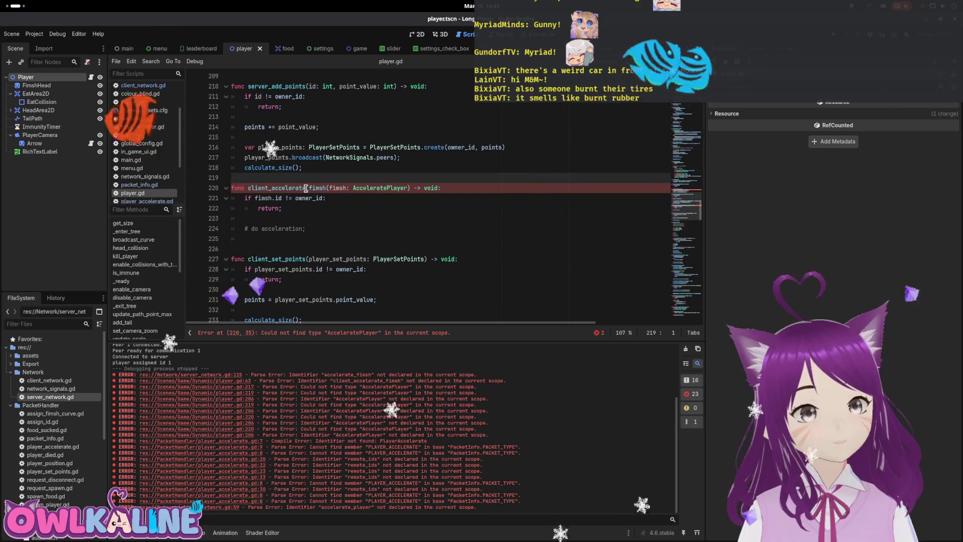
{"action": "scroll", "coordinate": [306, 188], "scroll_direction": "up", "scroll_amount": 2}
{"action": "left_click", "coordinate": [287, 147]}
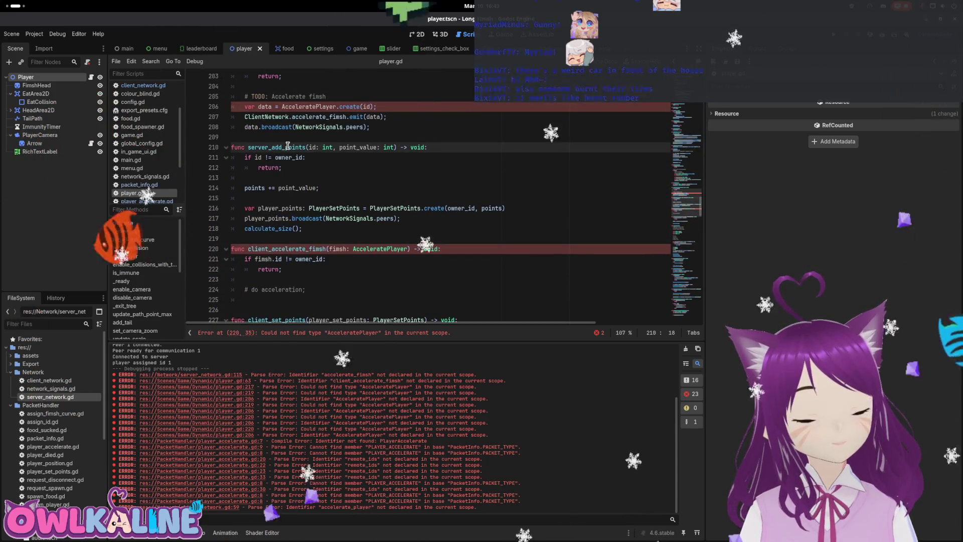
{"action": "scroll", "coordinate": [290, 146], "scroll_direction": "up", "scroll_amount": 2}
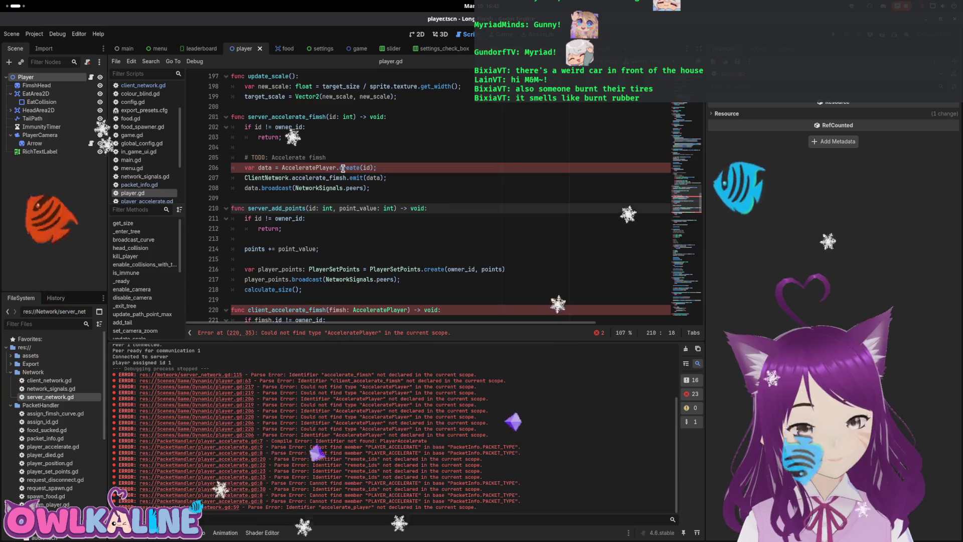
{"action": "left_click", "coordinate": [320, 169]}
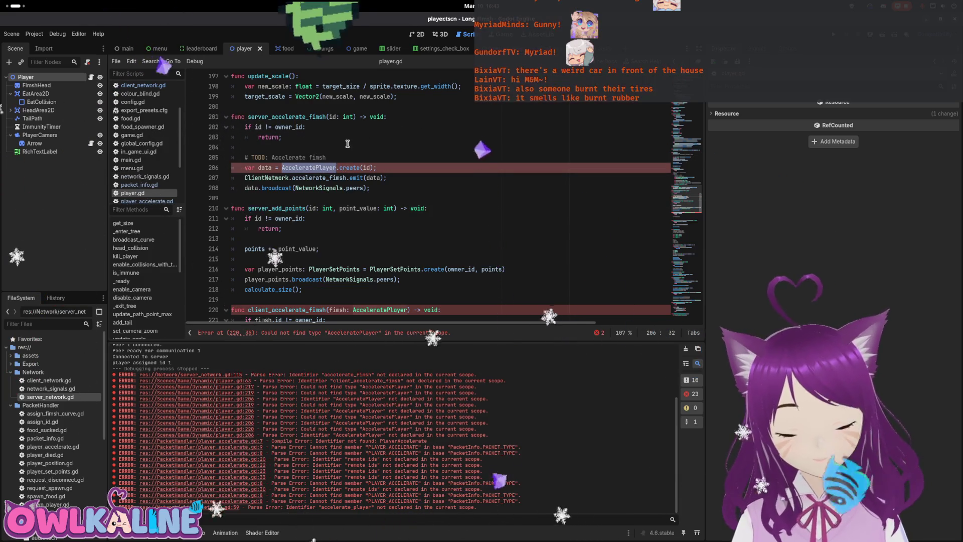
{"action": "type", "text": "PlayerAccelerate"}
{"action": "key", "text": "Return"}
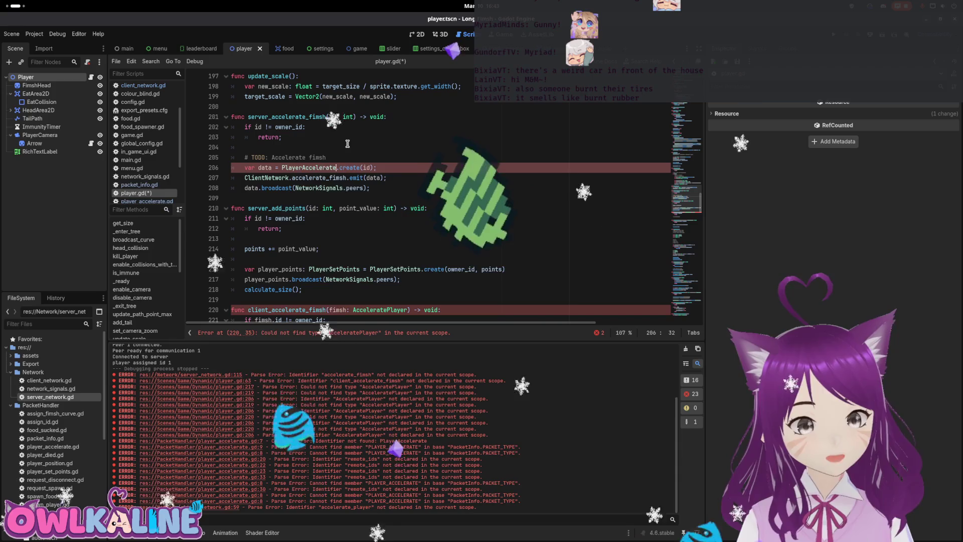
{"action": "key", "text": "ctrl+s"}
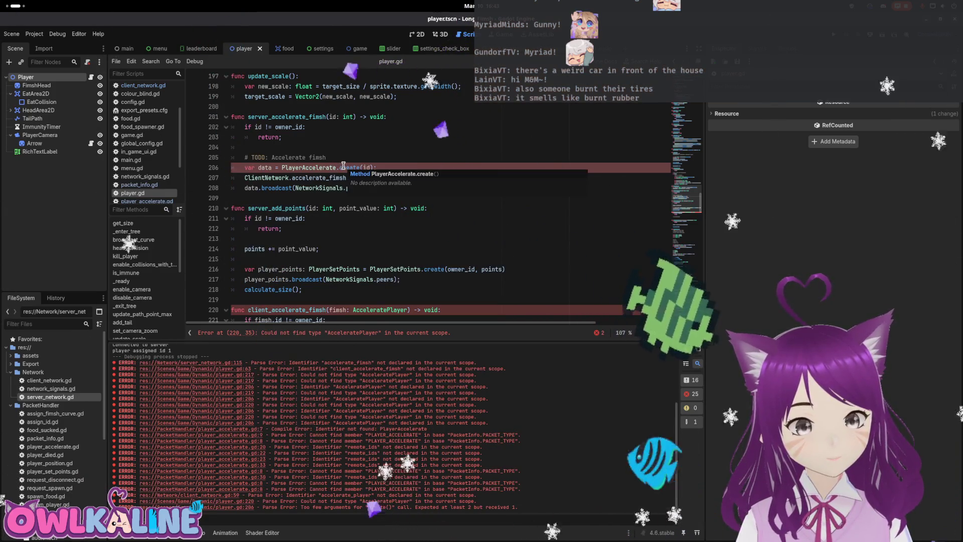
{"action": "double_click", "coordinate": [346, 166]}
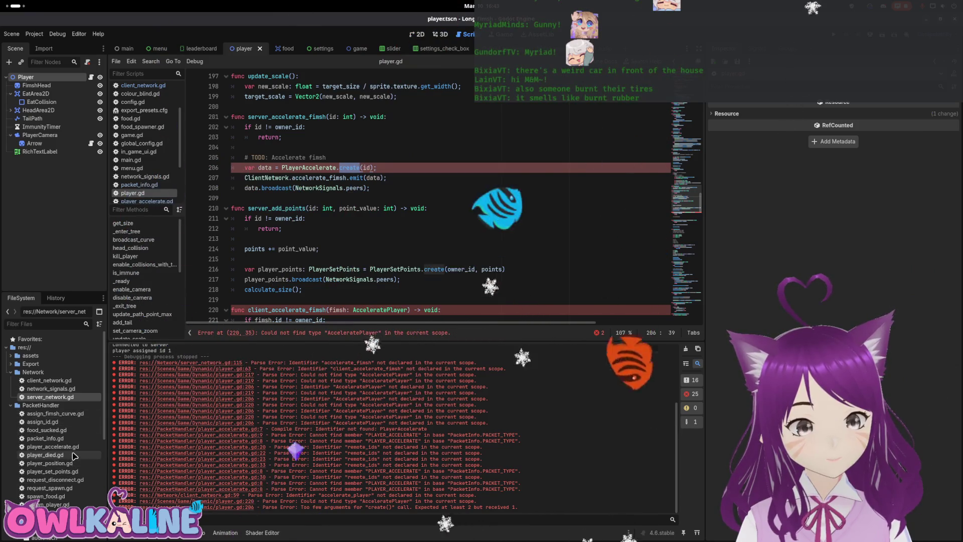
Step: Remove the new_remote_ids parameter from create() in player_accelerate.gd and save
{"action": "double_click", "coordinate": [75, 448]}
{"action": "left_click", "coordinate": [337, 96]}
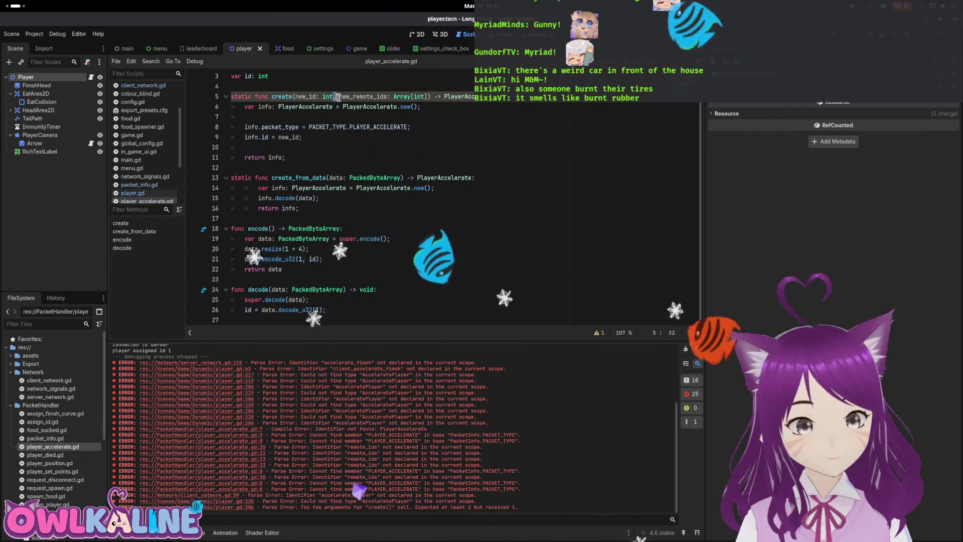
{"action": "key", "text": "BackSpace"}
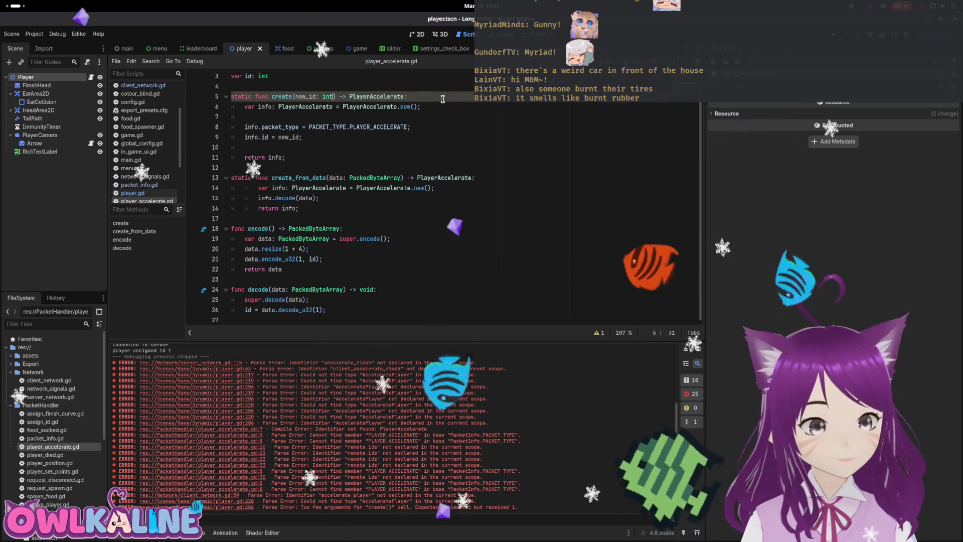
{"action": "key", "text": "ctrl+s"}
{"action": "left_click", "coordinate": [437, 99]}
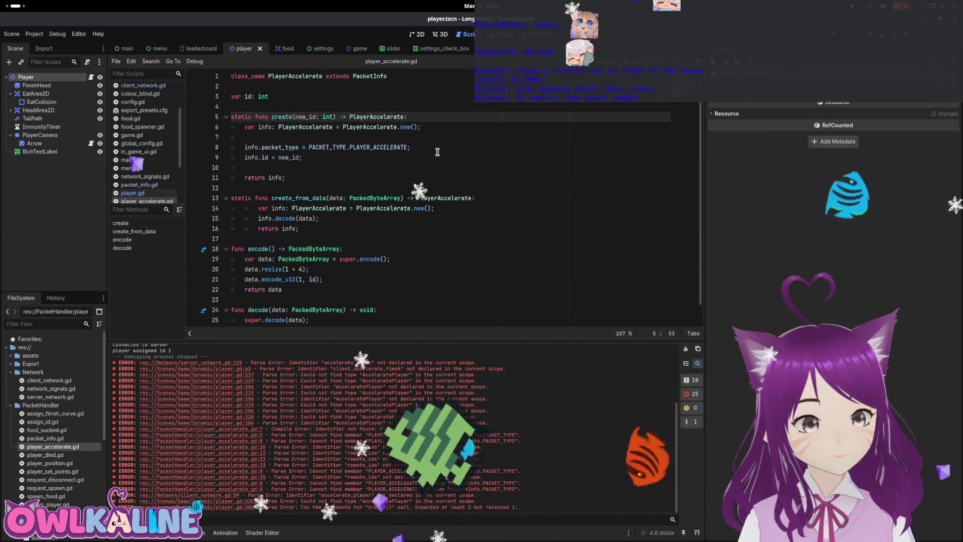
{"action": "scroll", "coordinate": [433, 158], "scroll_direction": "up", "scroll_amount": 1}
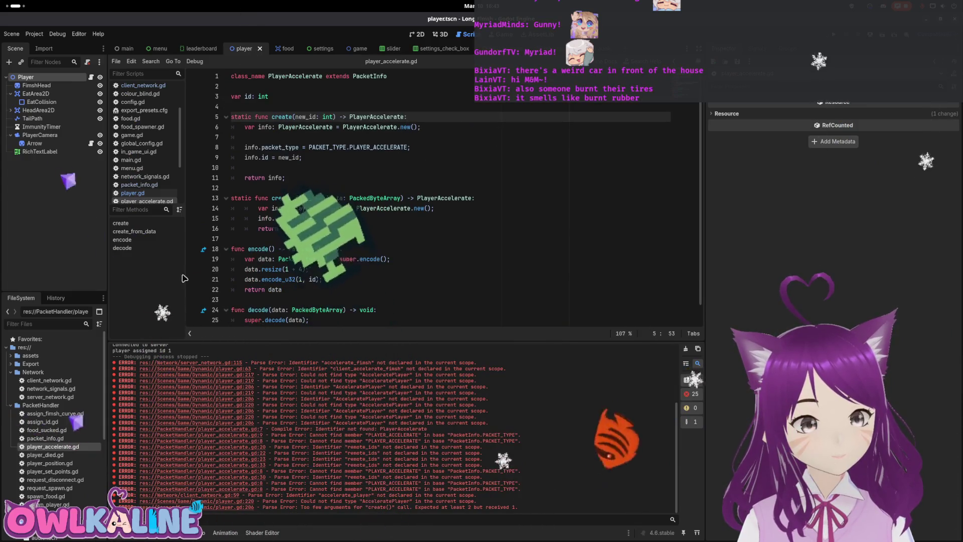
Step: In player.gd, make line 206 call PlayerAccelerate.create(id) and save
{"action": "left_click", "coordinate": [59, 384]}
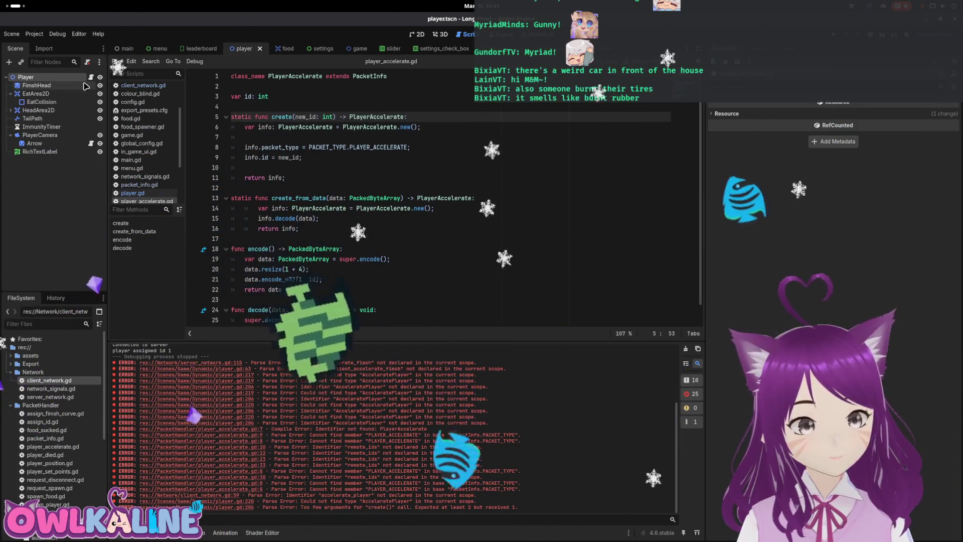
{"action": "left_click", "coordinate": [132, 192]}
{"action": "left_click", "coordinate": [330, 145]}
{"action": "left_click", "coordinate": [333, 167]}
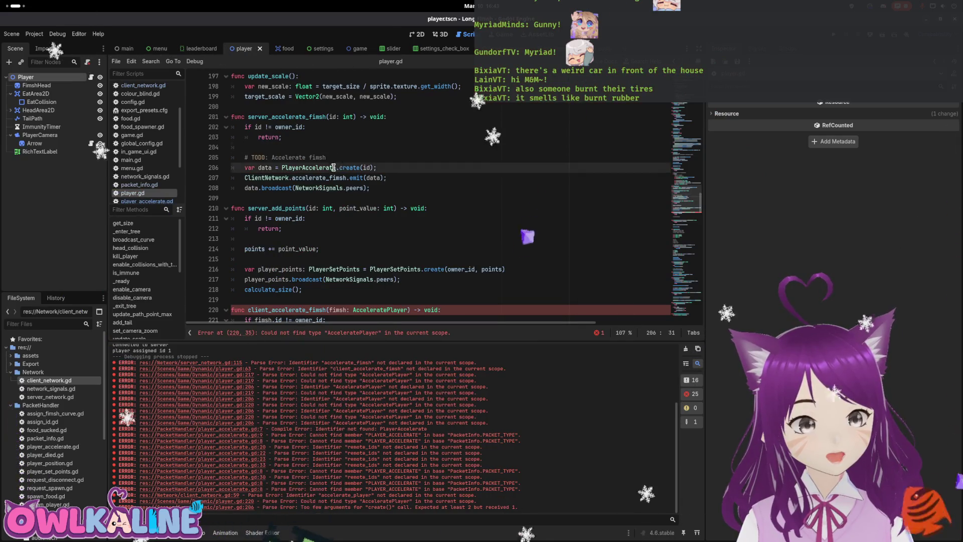
{"action": "key", "text": "BackSpace"}
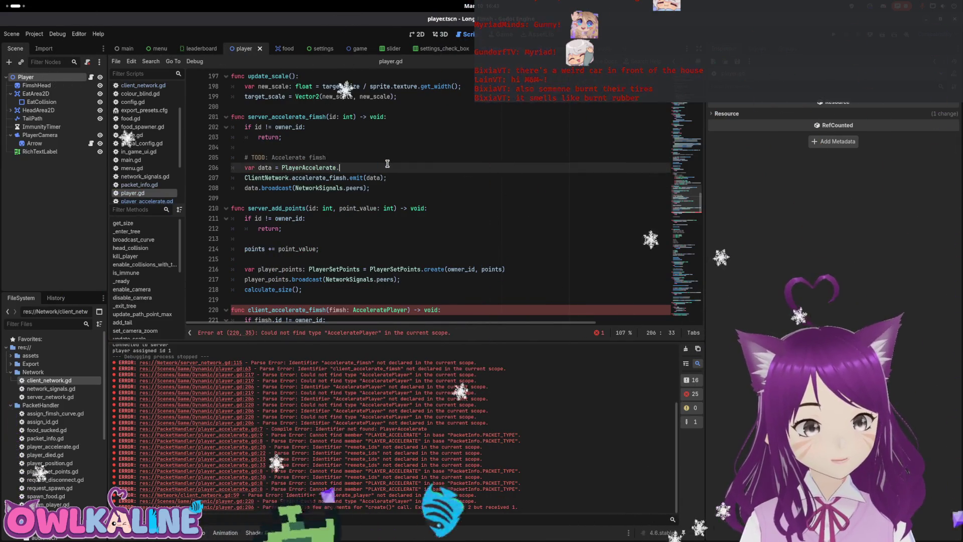
{"action": "key", "text": "Return"}
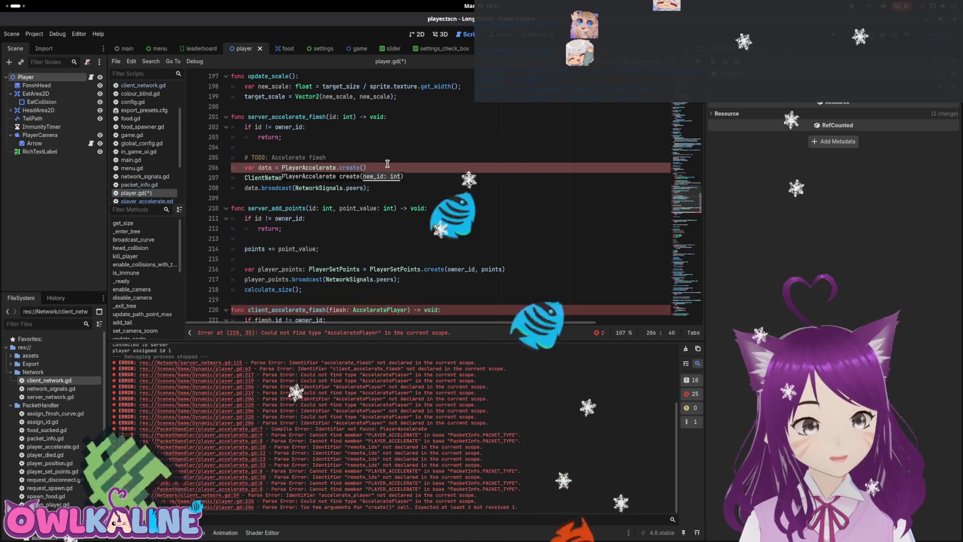
{"action": "type", "text": "id"}
{"action": "key", "text": "ctrl+s"}
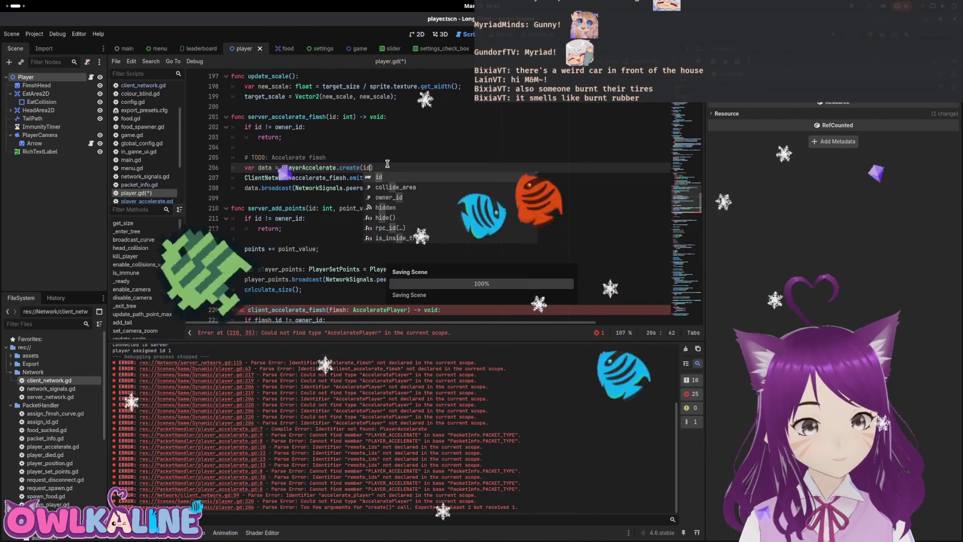
{"action": "type", "text": ");"}
{"action": "key", "text": "ctrl+s"}
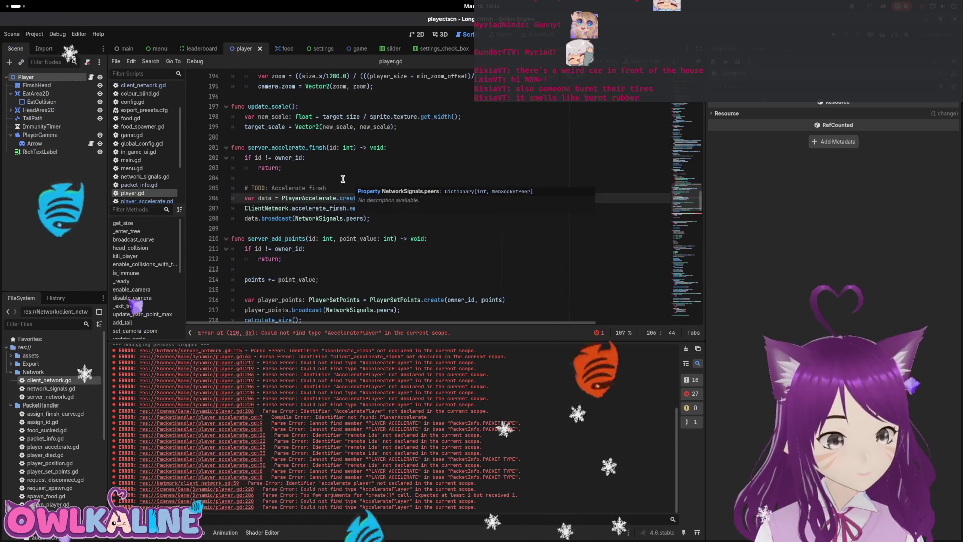
Step: Change client_accelerate_fimsh's parameter to player: PlayerAccelerate and use player on line 221
{"action": "scroll", "coordinate": [319, 232], "scroll_direction": "down", "scroll_amount": 5}
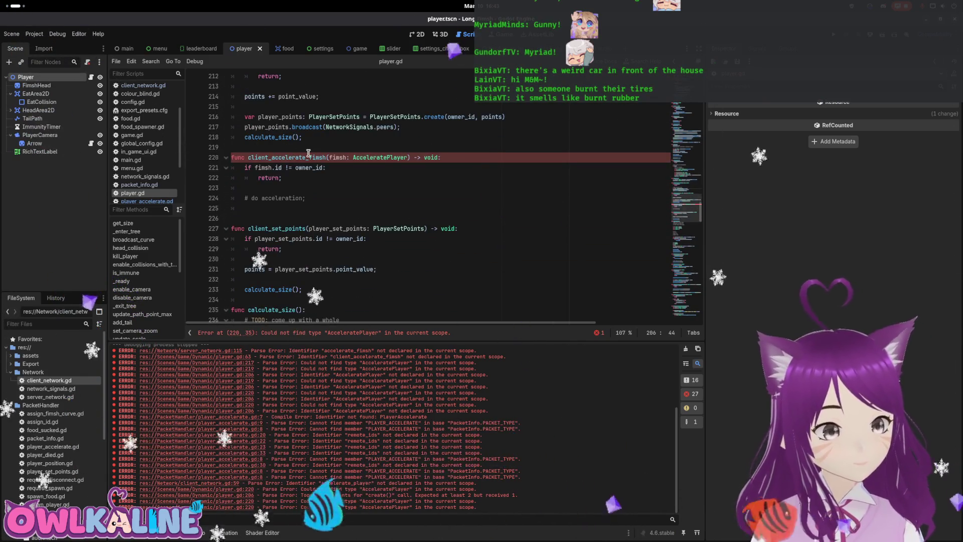
{"action": "double_click", "coordinate": [384, 157]}
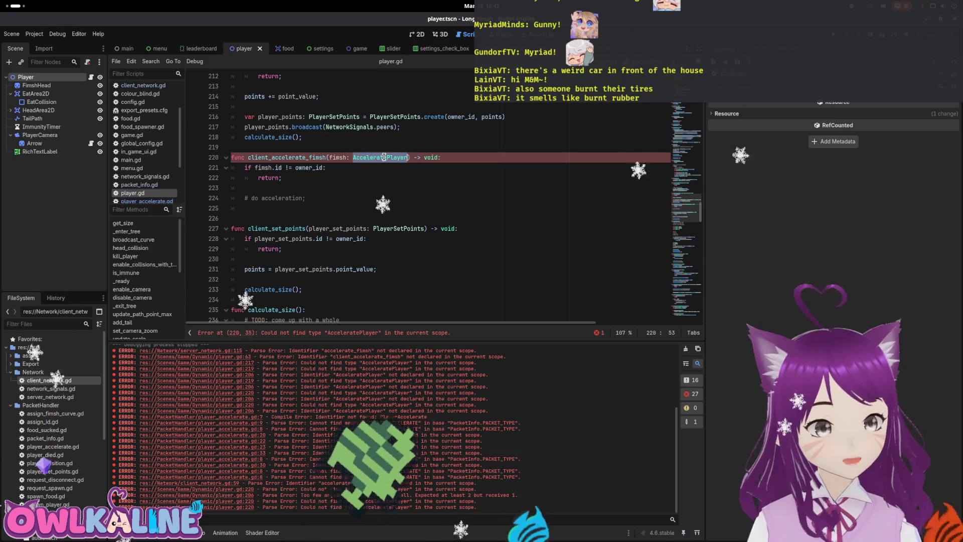
{"action": "type", "text": "Accelerate"}
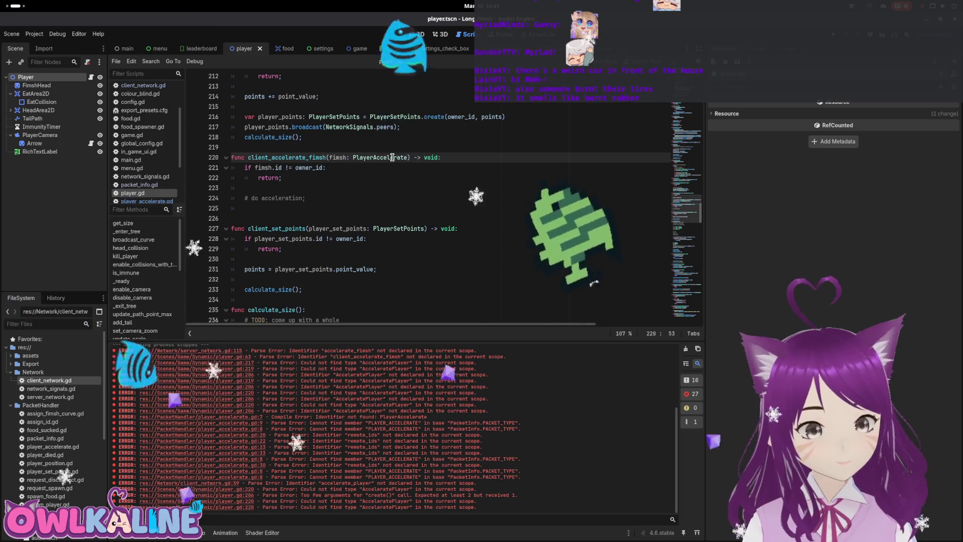
{"action": "double_click", "coordinate": [340, 157]}
{"action": "type", "text": "player"}
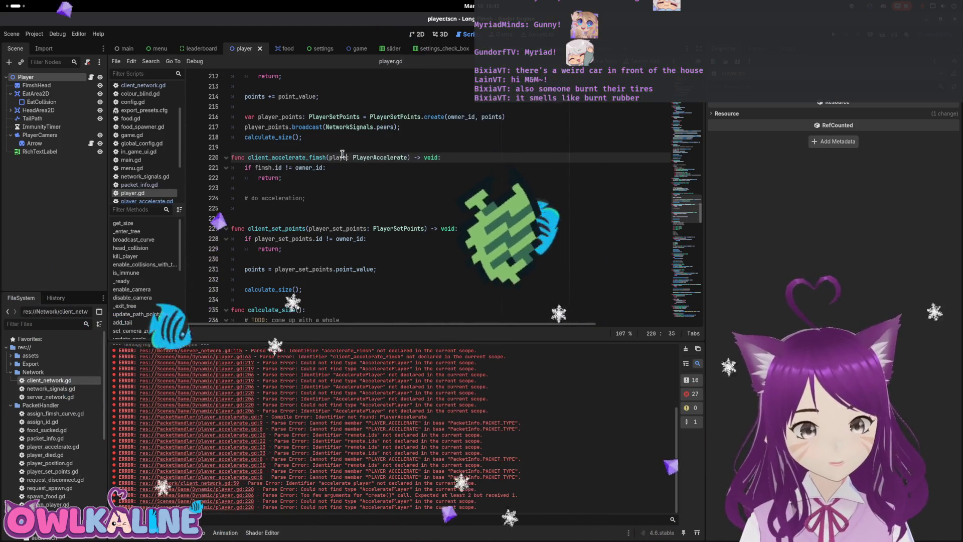
{"action": "left_click", "coordinate": [263, 170]}
{"action": "double_click", "coordinate": [262, 169]}
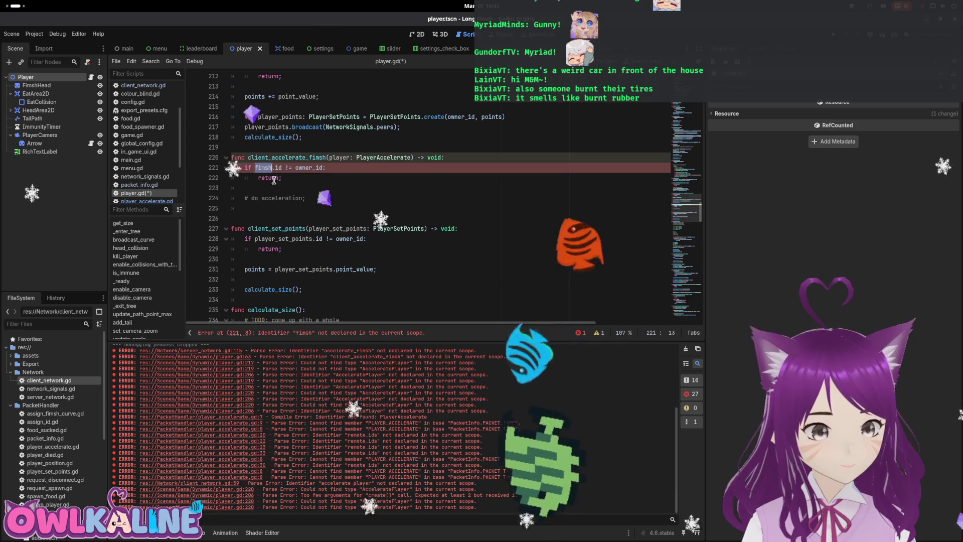
{"action": "type", "text": "player"}
{"action": "left_click", "coordinate": [318, 210]}
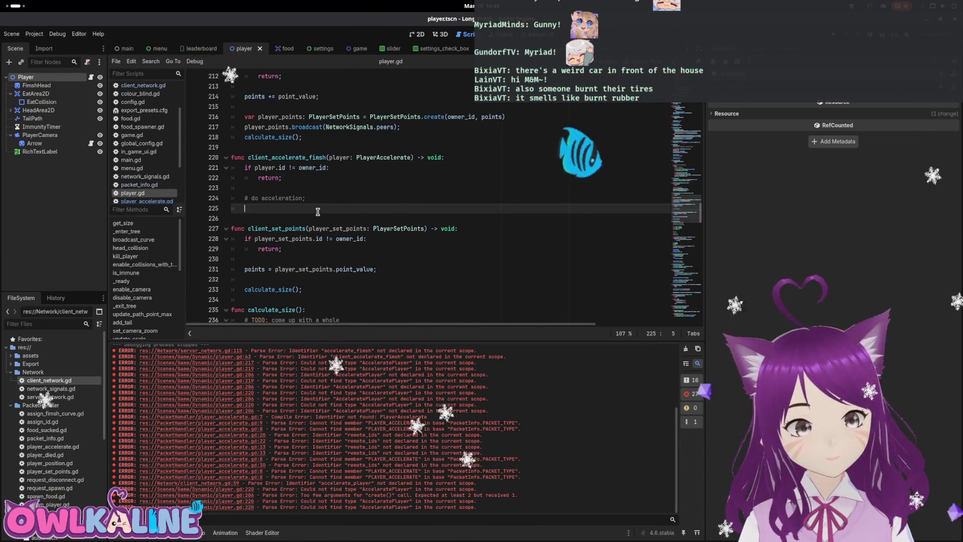
Step: Add a Timer child under the Player node and rename it AccelerateTimer
{"action": "right_click", "coordinate": [49, 82]}
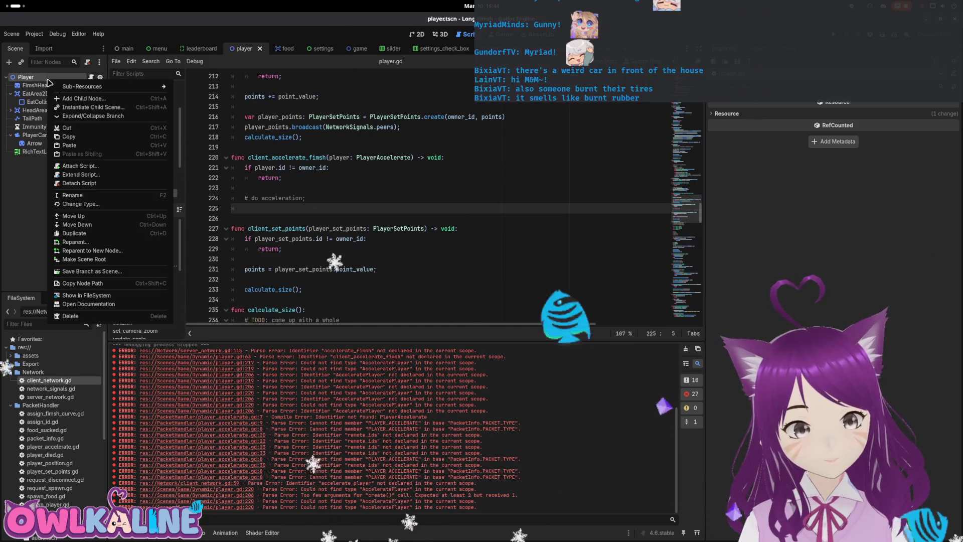
{"action": "left_click", "coordinate": [79, 99]}
{"action": "type", "text": "Timer"}
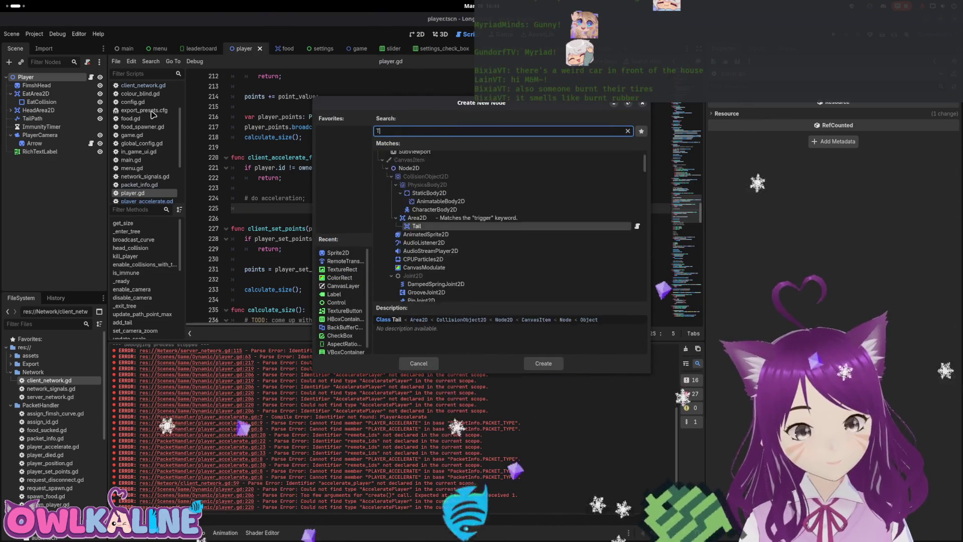
{"action": "key", "text": "Return"}
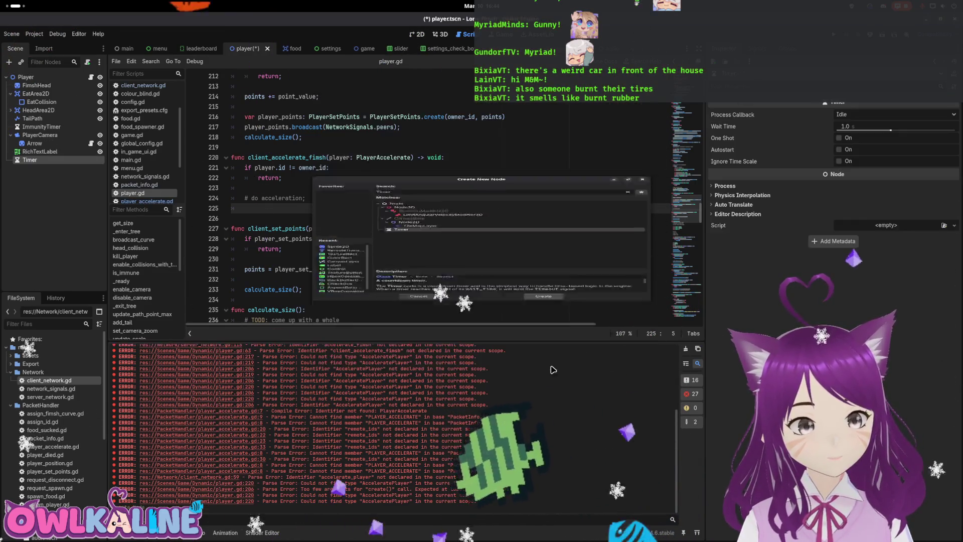
{"action": "right_click", "coordinate": [43, 160]}
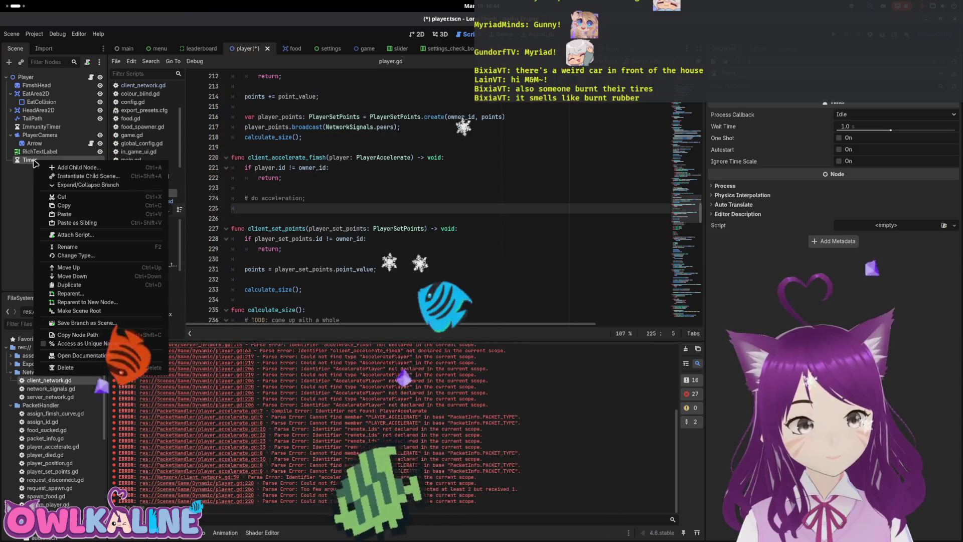
{"action": "left_click", "coordinate": [70, 247]}
{"action": "type", "text": "AccelerateT"}
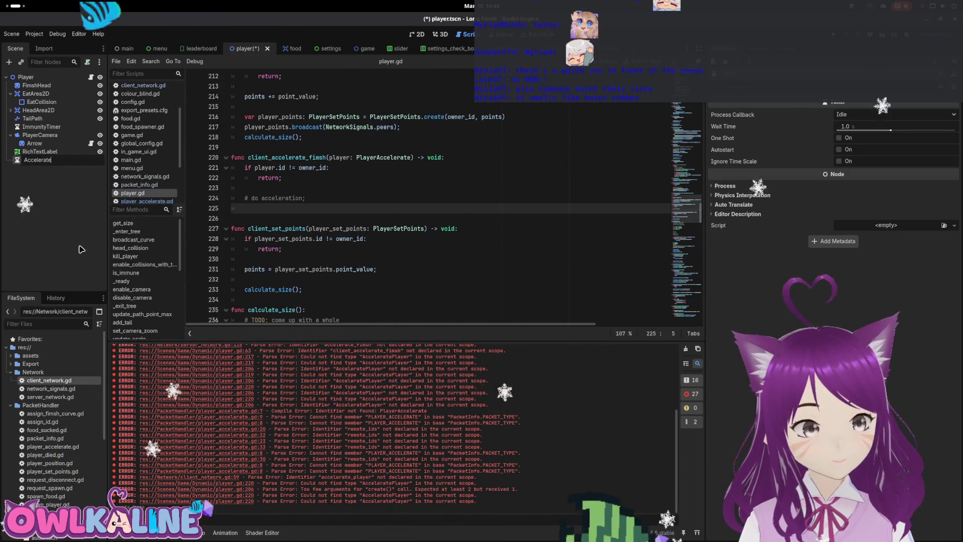
{"action": "type", "text": "imer"}
{"action": "key", "text": "Return"}
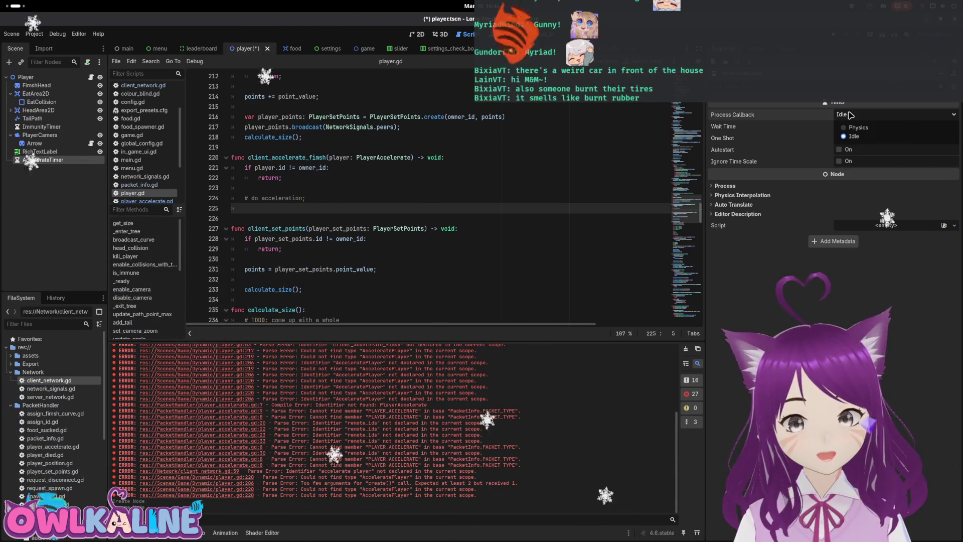
Step: Enable One Shot on AccelerateTimer and save the scene and script with Ctrl+S
{"action": "left_click", "coordinate": [842, 138]}
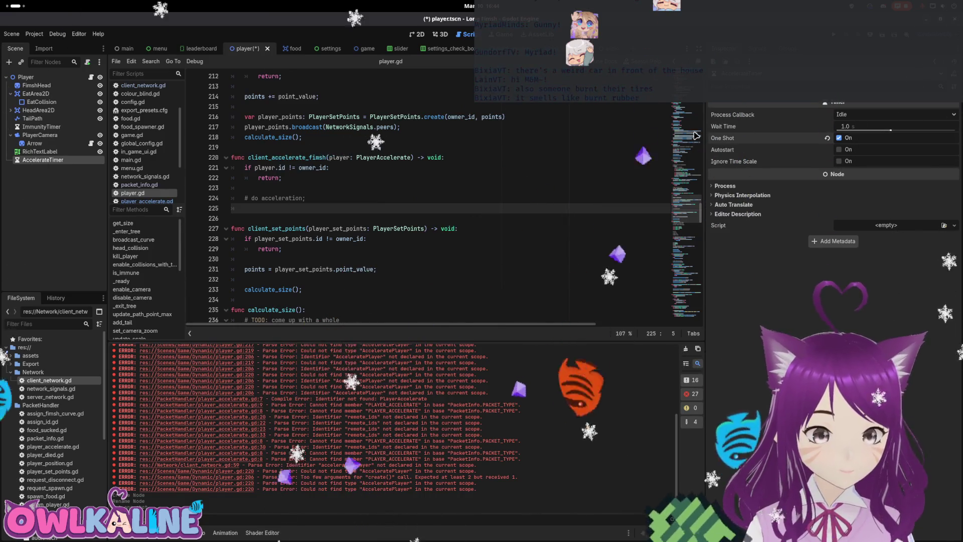
{"action": "left_click", "coordinate": [399, 188]}
{"action": "key", "text": "ctrl+s"}
{"action": "key", "text": "Down"}
{"action": "key", "text": "Down"}
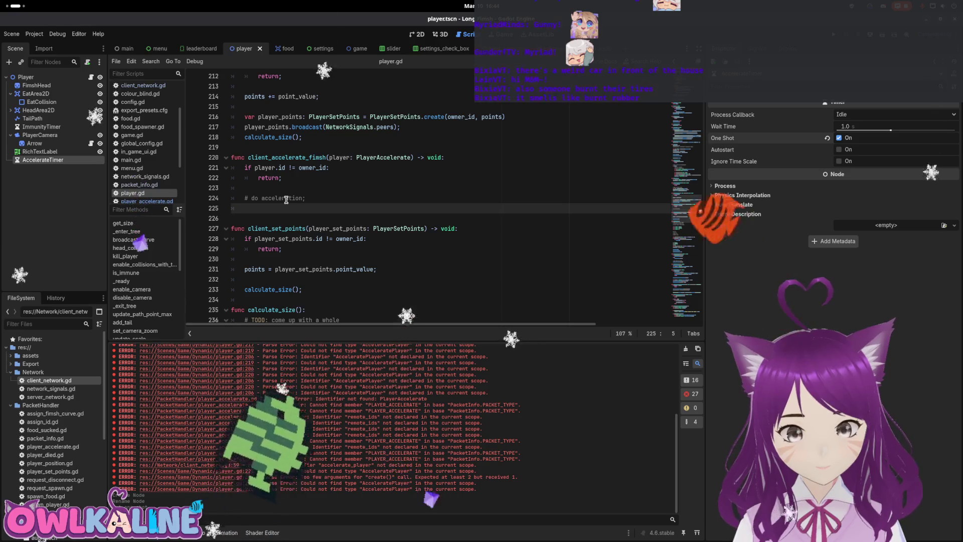
{"action": "scroll", "coordinate": [425, 169], "scroll_direction": "up", "scroll_amount": 20}
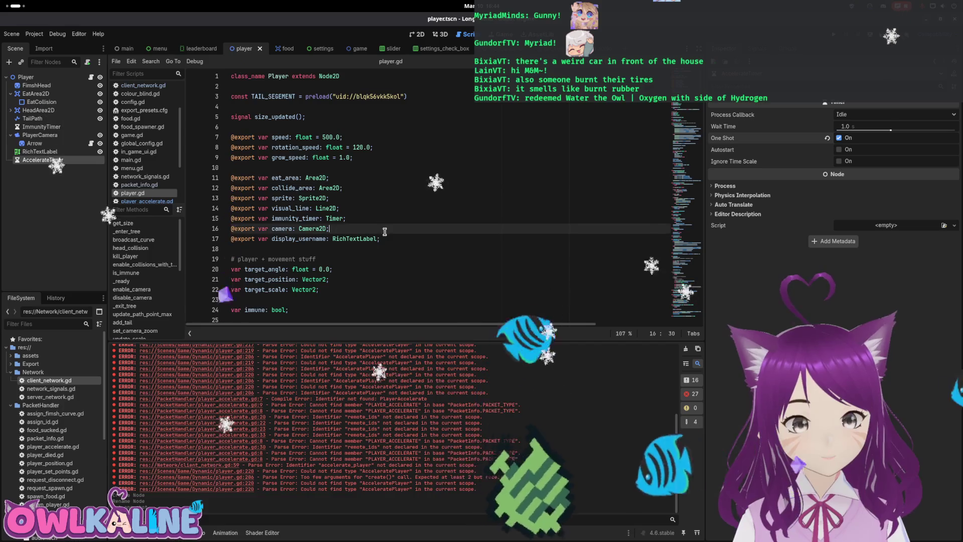
{"action": "left_click", "coordinate": [386, 229]}
{"action": "scroll", "coordinate": [384, 179], "scroll_direction": "down", "scroll_amount": 2}
{"action": "left_click", "coordinate": [384, 179]}
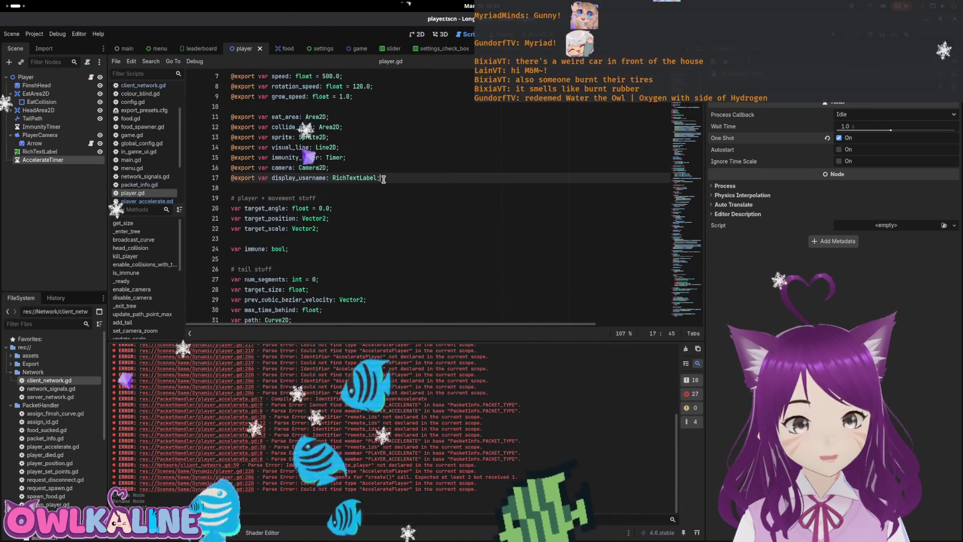
{"action": "key", "text": "Return"}
{"action": "type", "text": "@export var accelerat"}
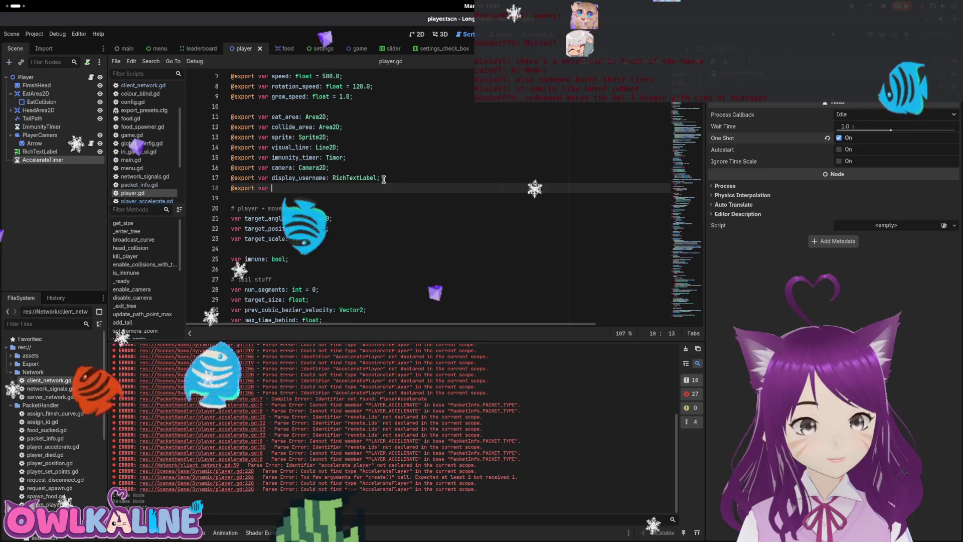
{"action": "type", "text": "ion_timer: Ti"}
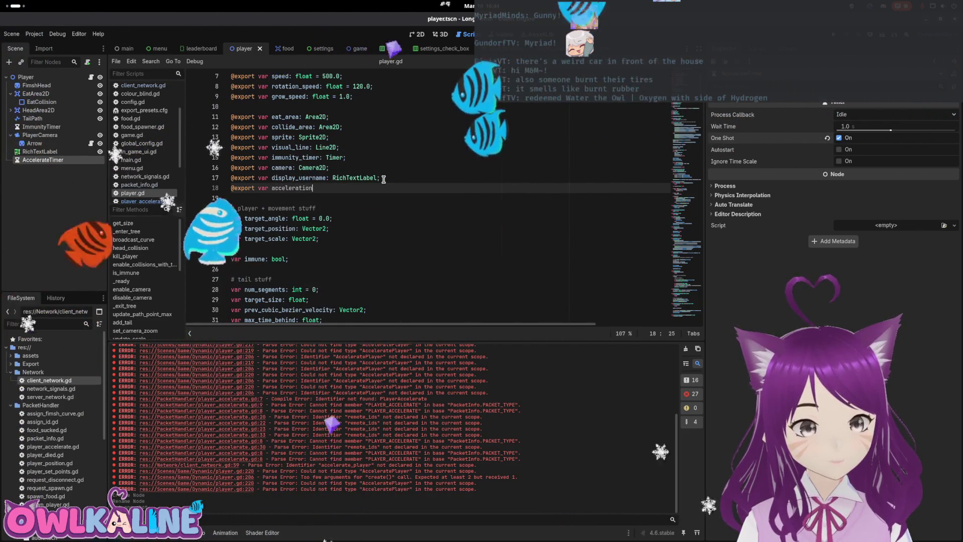
{"action": "type", "text": "mer;"}
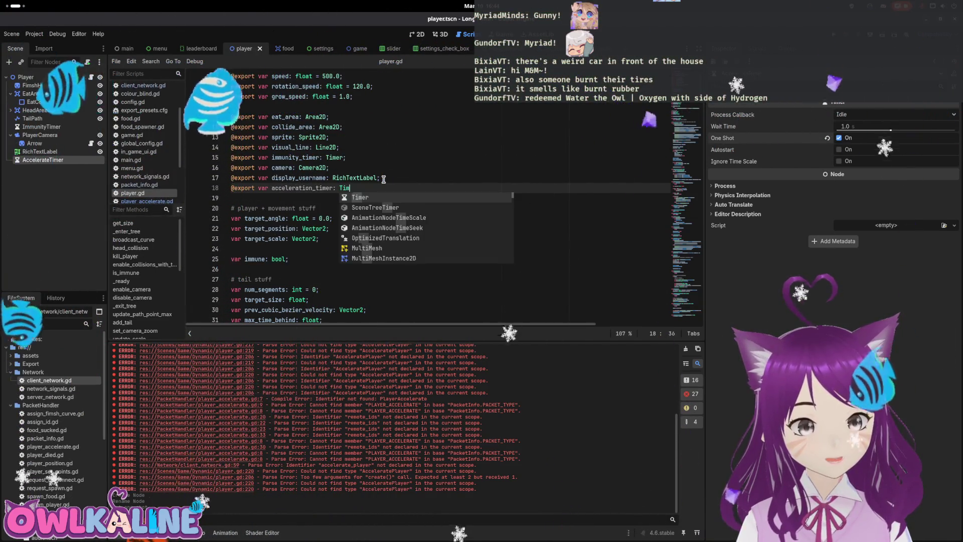
{"action": "left_click", "coordinate": [60, 77]}
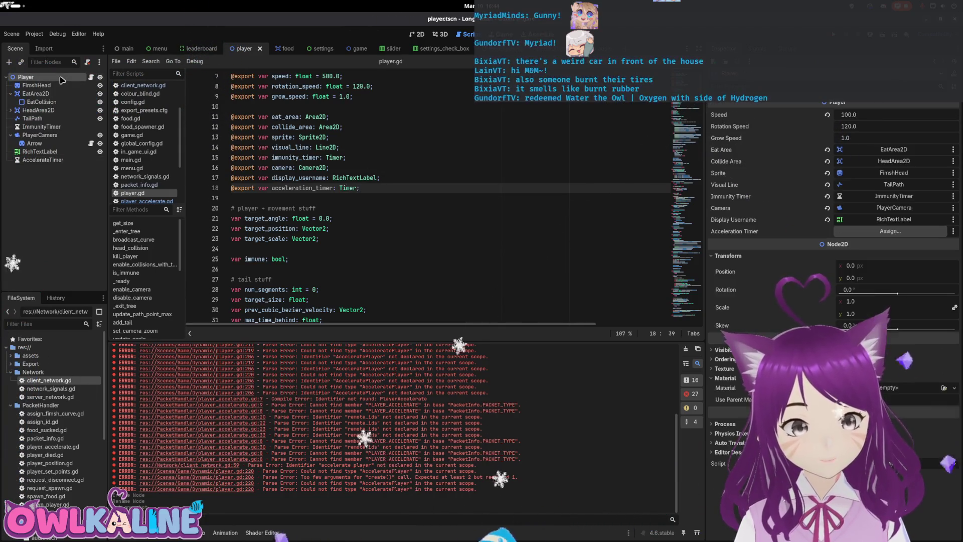
{"action": "mouse_move", "coordinate": [30, 160]}
{"action": "left_mouse_down"}
{"action": "mouse_move", "coordinate": [351, 211]}
{"action": "mouse_move", "coordinate": [889, 231]}
{"action": "left_mouse_up"}
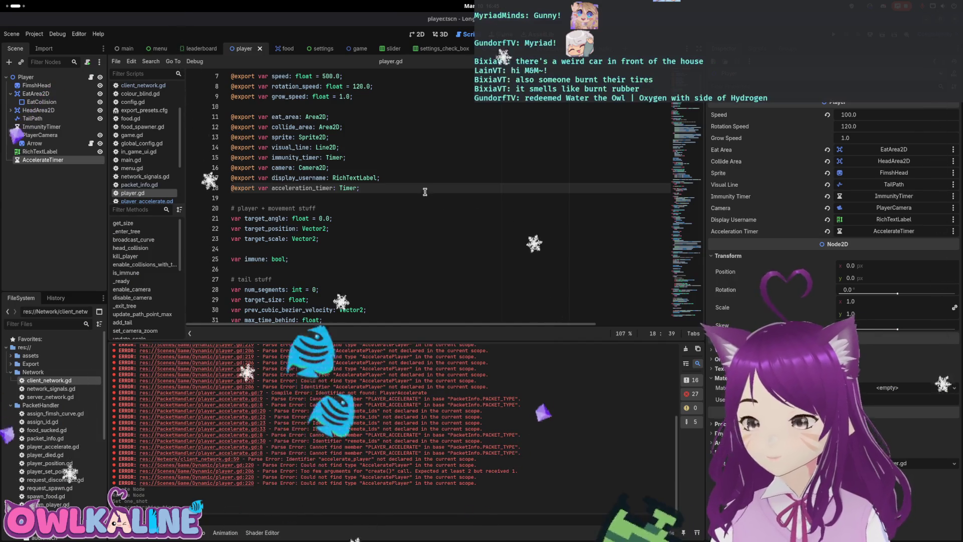
Step: Scroll down player.gd until the client_accelerate_finsh function and its comment are visible
{"action": "scroll", "coordinate": [492, 177], "scroll_direction": "down", "scroll_amount": 1}
{"action": "scroll", "coordinate": [492, 177], "scroll_direction": "down", "scroll_amount": 15}
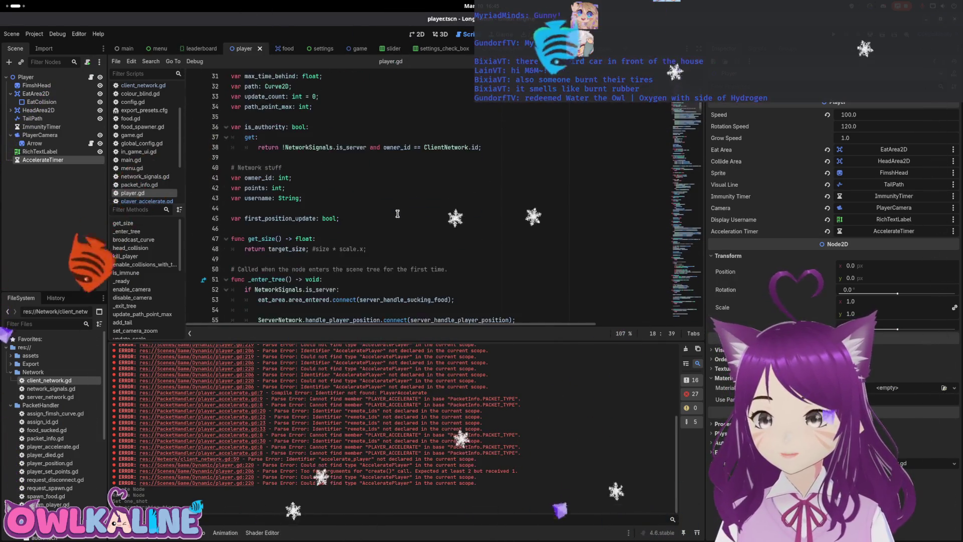
{"action": "scroll", "coordinate": [456, 203], "scroll_direction": "down", "scroll_amount": 18}
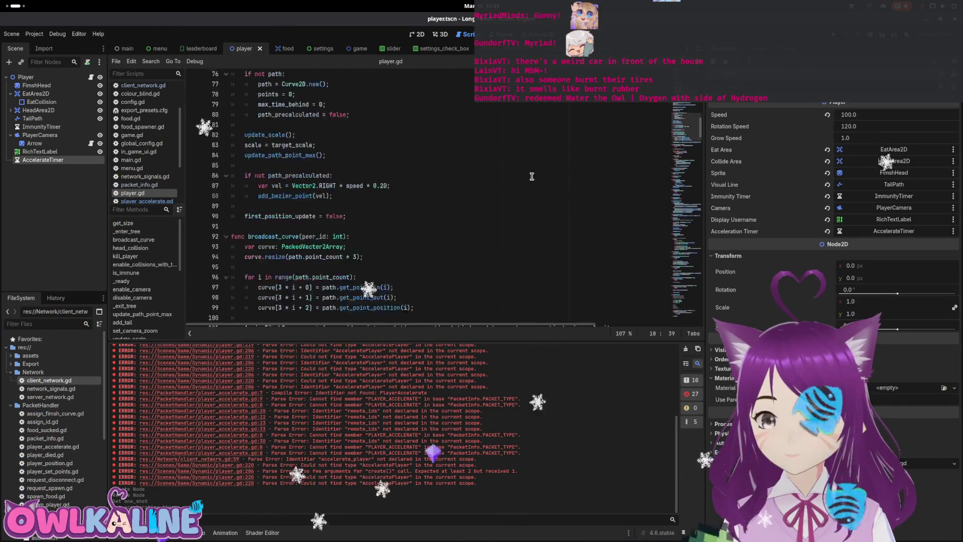
{"action": "scroll", "coordinate": [414, 184], "scroll_direction": "down", "scroll_amount": 8}
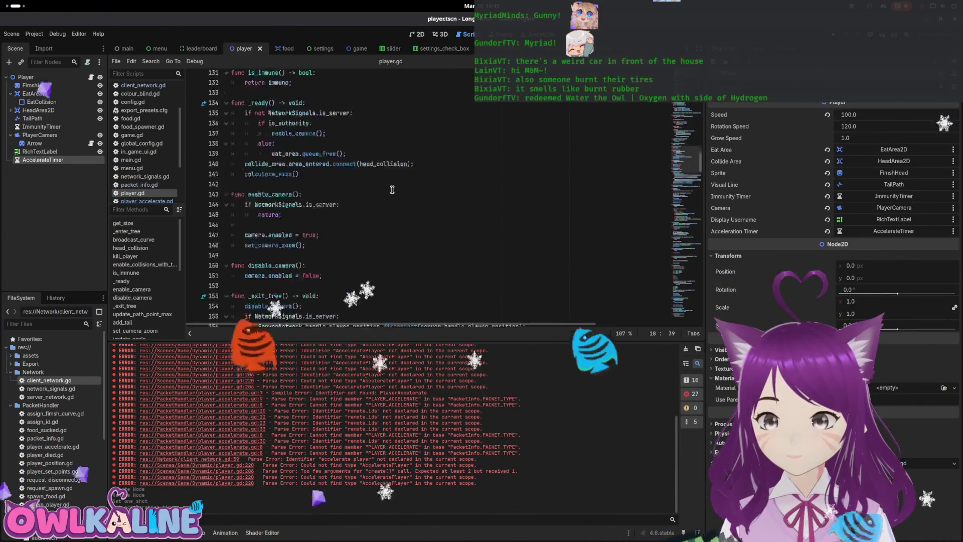
{"action": "scroll", "coordinate": [393, 194], "scroll_direction": "down", "scroll_amount": 6}
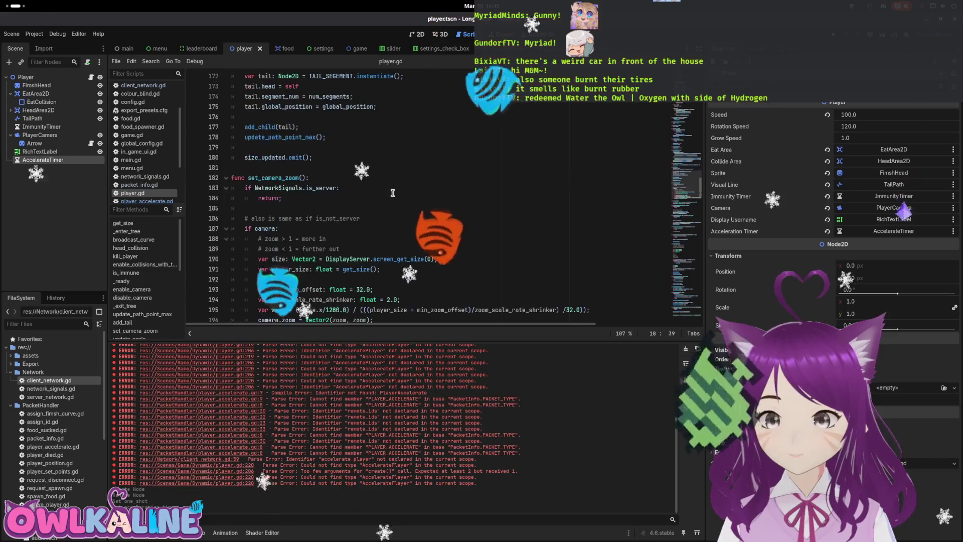
{"action": "scroll", "coordinate": [393, 194], "scroll_direction": "down", "scroll_amount": 10}
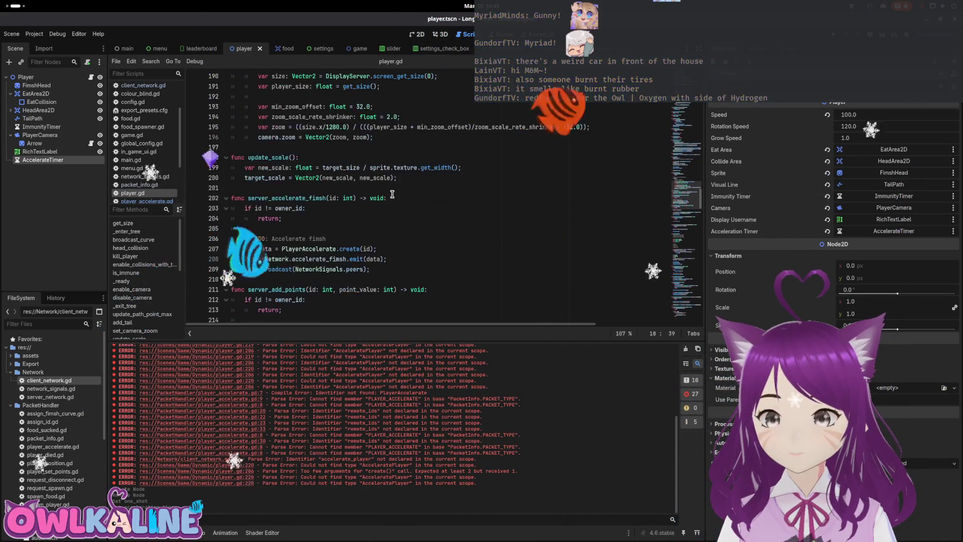
Step: Under '# do acceleration', write acceleration_timer.is_stopped() using autocomplete
{"action": "scroll", "coordinate": [392, 195], "scroll_direction": "down", "scroll_amount": 1}
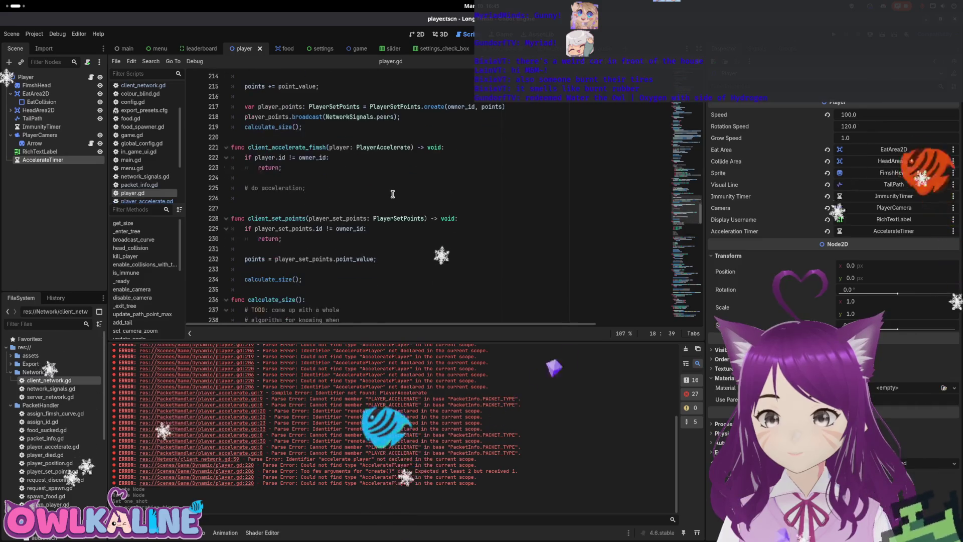
{"action": "left_click", "coordinate": [347, 199]}
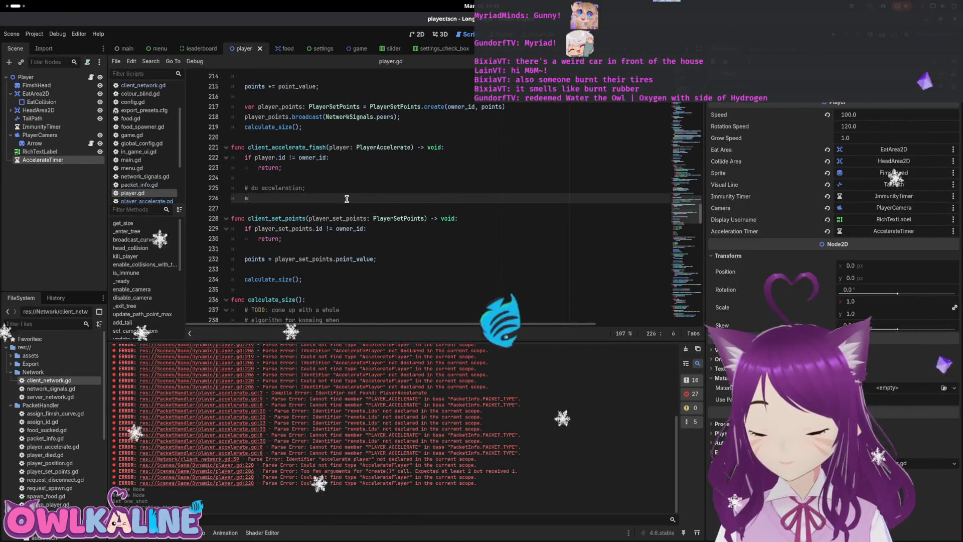
{"action": "type", "text": "ccel"}
{"action": "key", "text": "Return"}
{"action": "type", "text": "."}
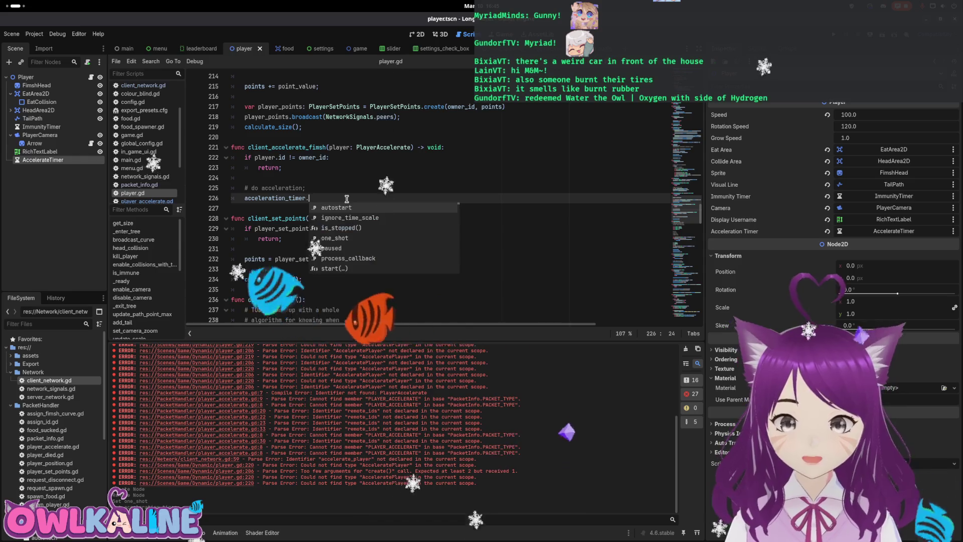
{"action": "key", "text": "Down"}
{"action": "key", "text": "Down"}
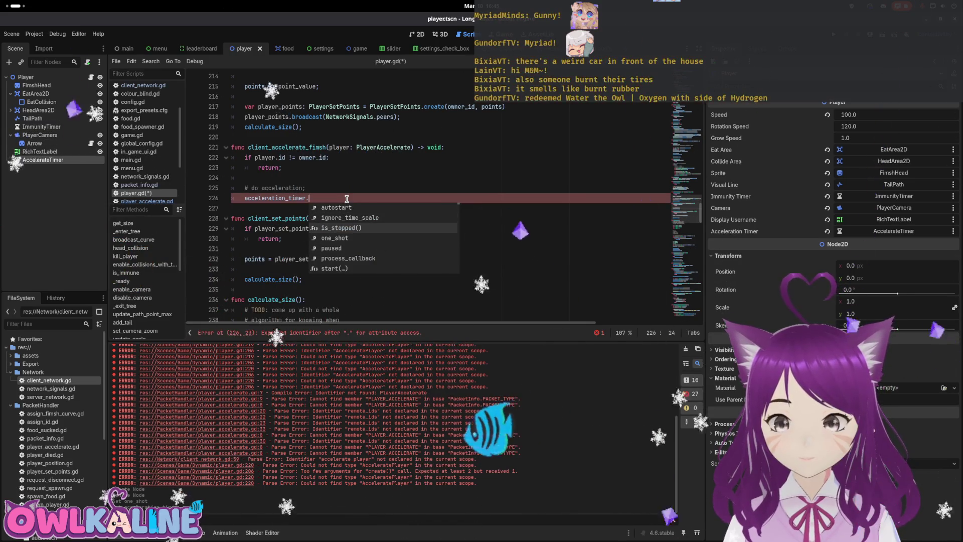
{"action": "key", "text": "Return"}
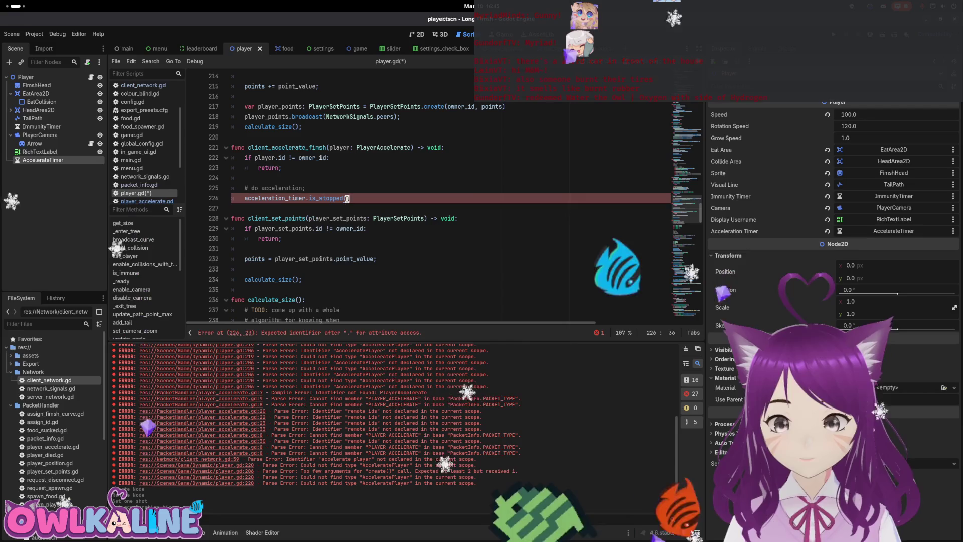
{"action": "mouse_move", "coordinate": [331, 199]}
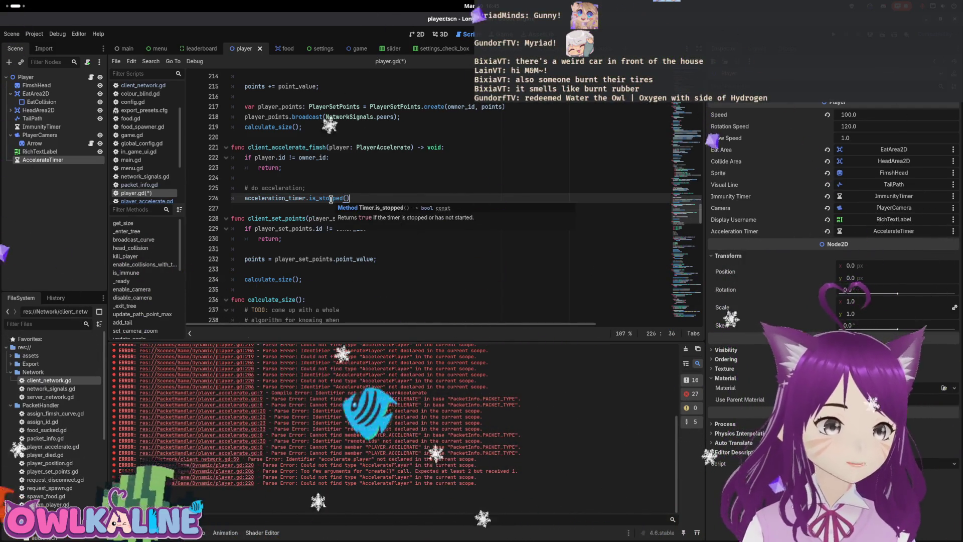
Step: Try time_left in place of is_stopped(), then restore the is_stopped() call
{"action": "double_click", "coordinate": [335, 199]}
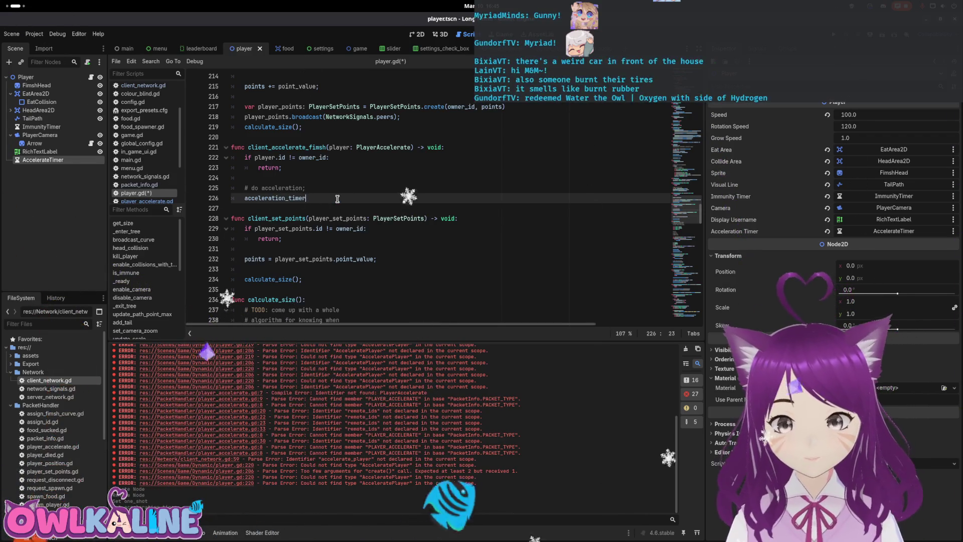
{"action": "type", "text": "."}
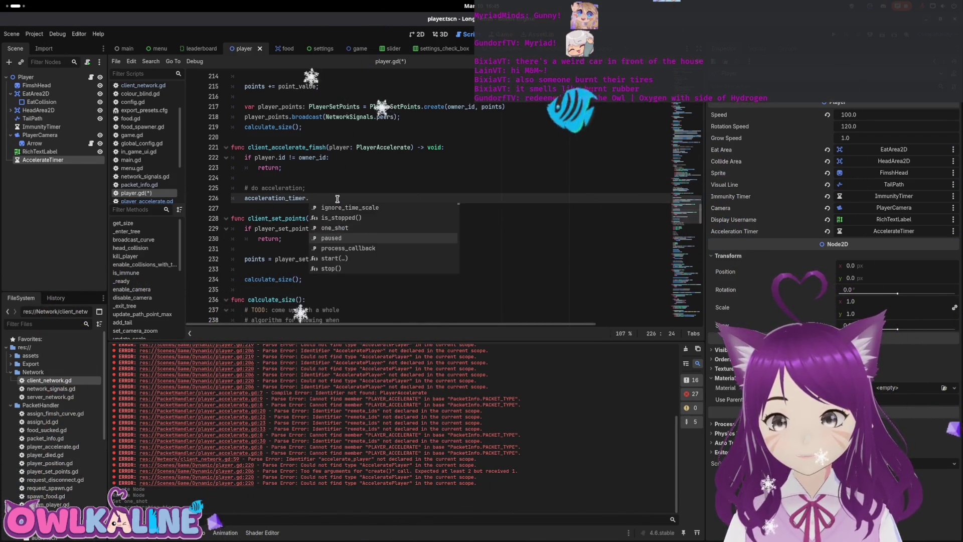
{"action": "key", "text": "Down"}
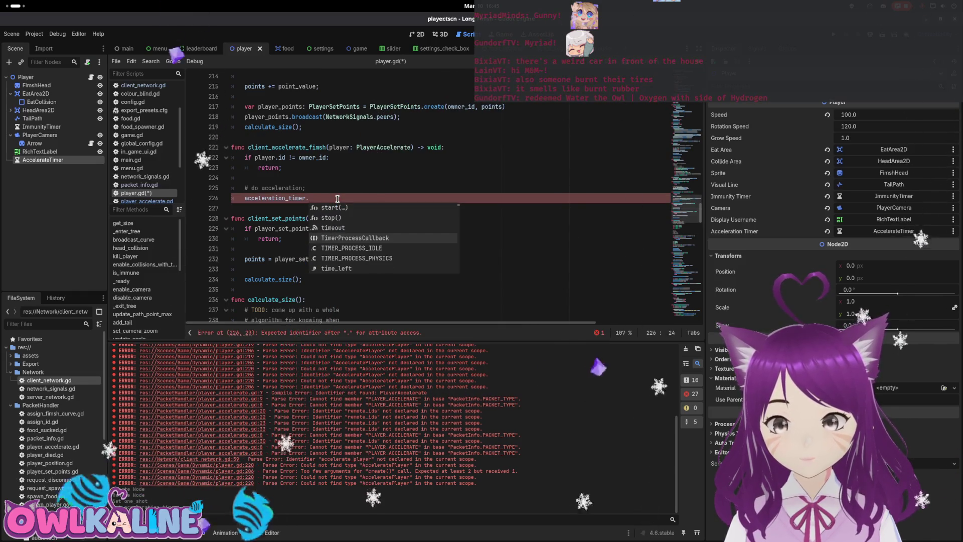
{"action": "key", "text": "Down"}
{"action": "key", "text": "Down"}
{"action": "key", "text": "Down"}
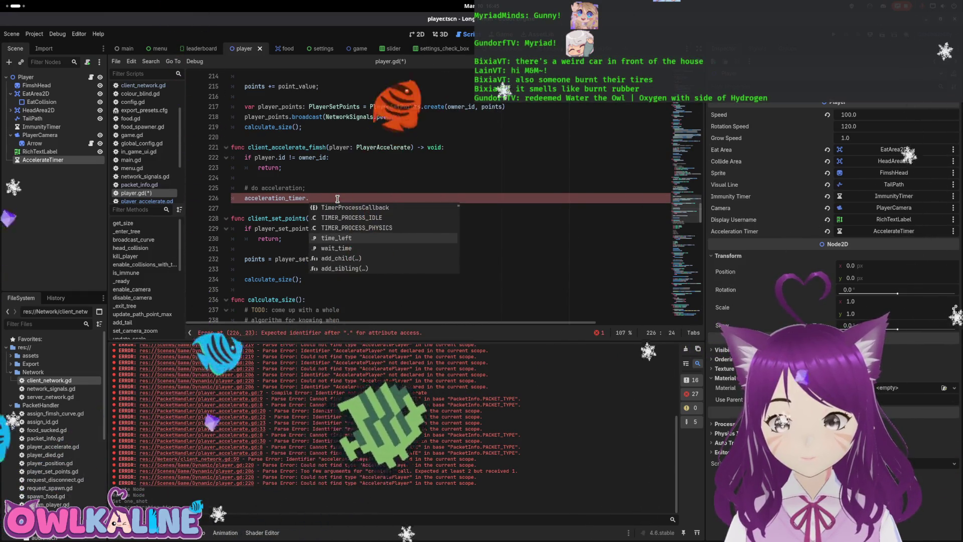
{"action": "key", "text": "Return"}
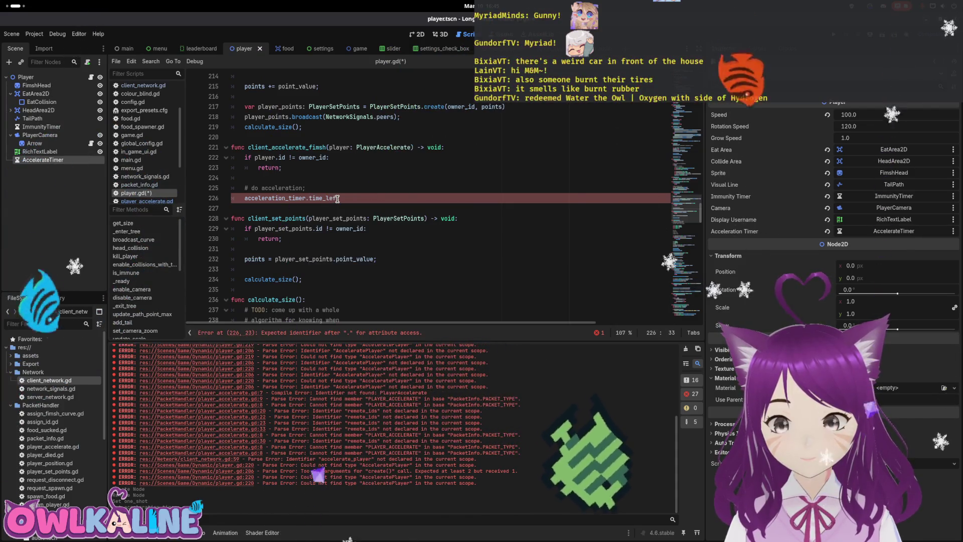
{"action": "mouse_move", "coordinate": [323, 199]}
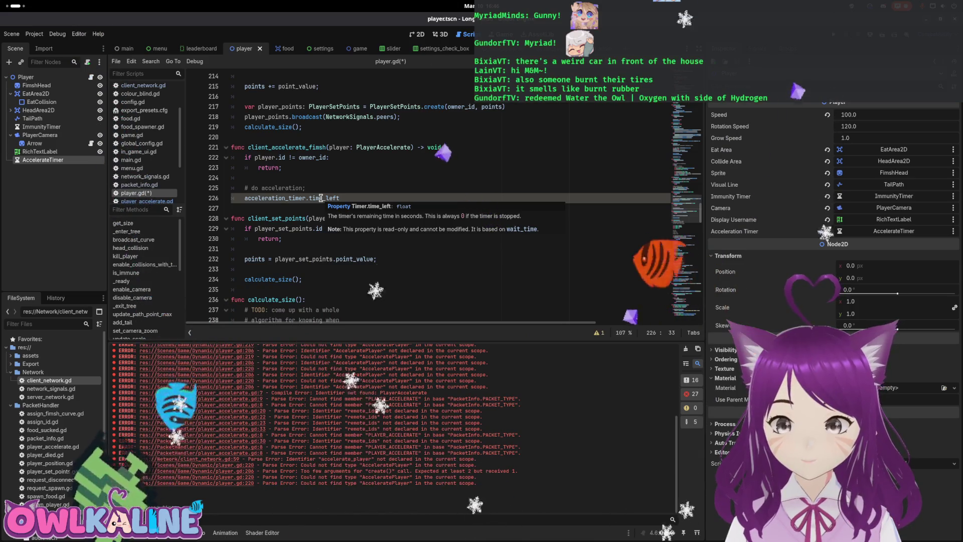
{"action": "double_click", "coordinate": [321, 199]}
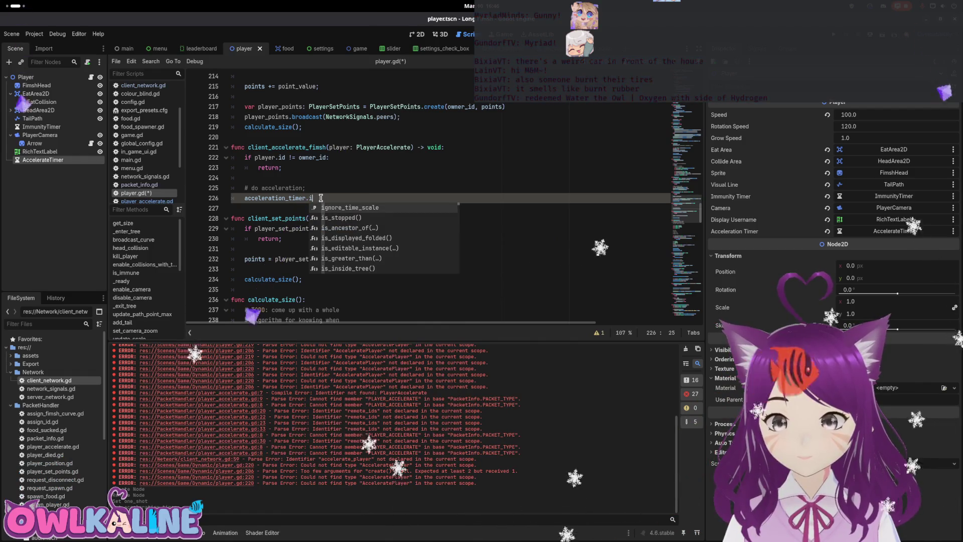
{"action": "key", "text": "Down"}
{"action": "key", "text": "Return"}
Step: Turn the line into 'if acceleration_timer.is_stopped():' and set acceleration_timer.wait_time = 5. inside it
{"action": "type", "text": "f"}
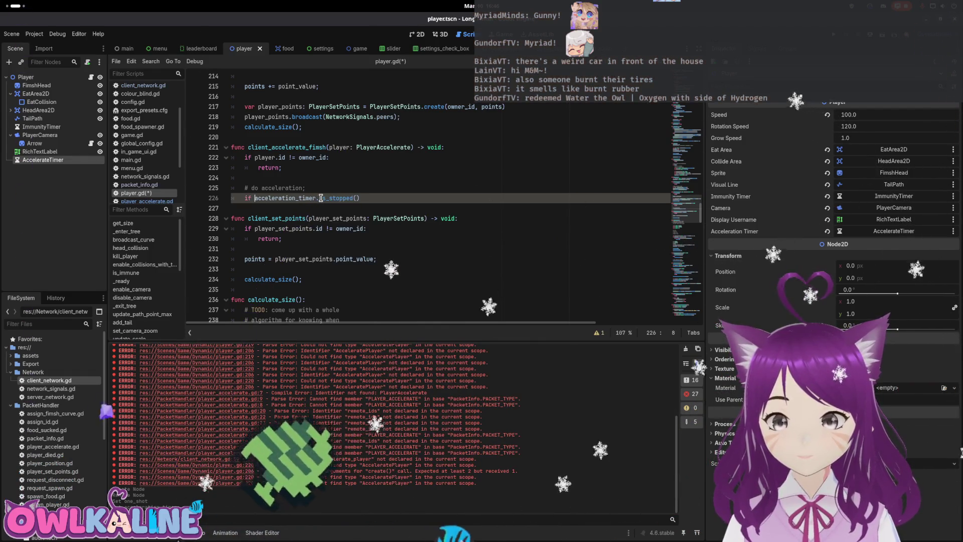
{"action": "key", "text": "End"}
{"action": "type", "text": ":"}
{"action": "key", "text": "Return"}
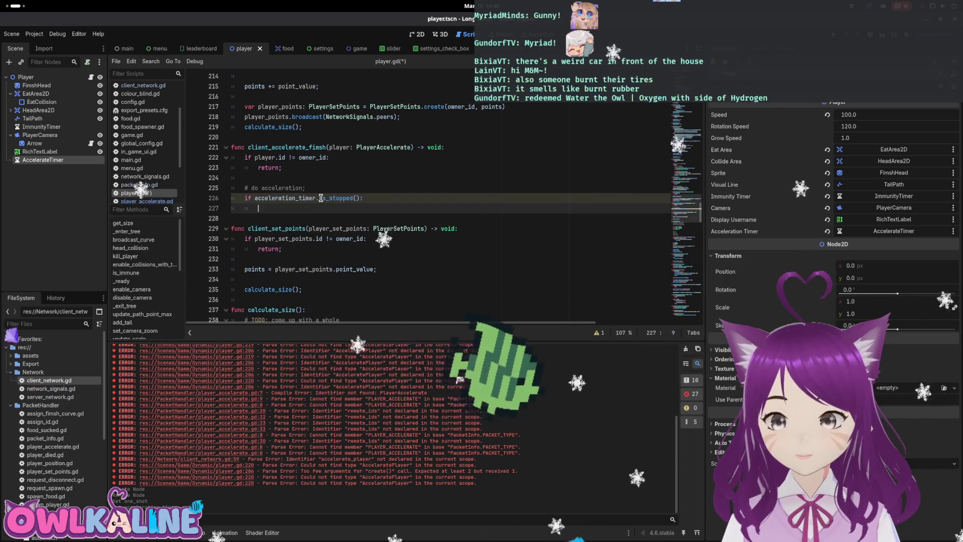
{"action": "type", "text": "acc"}
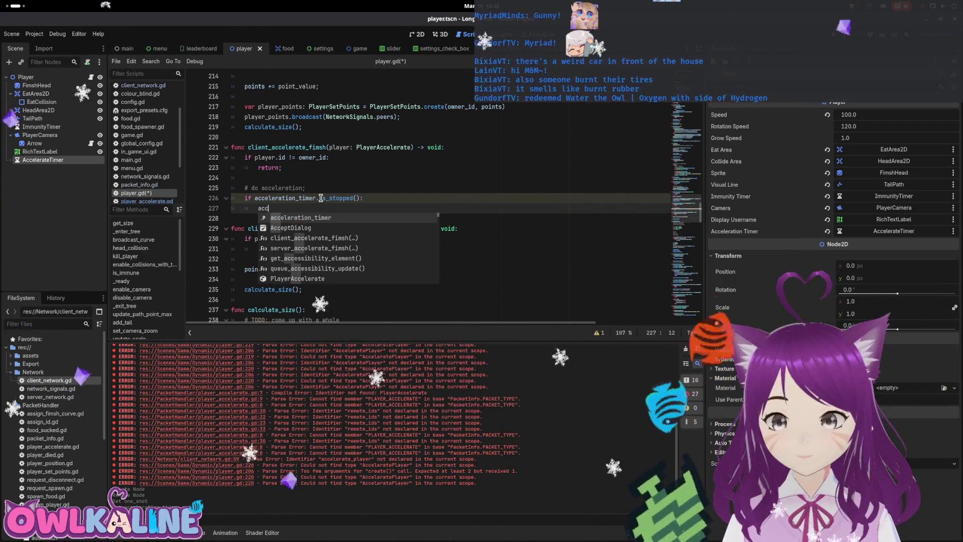
{"action": "key", "text": "Return"}
{"action": "type", "text": ".w"}
{"action": "key", "text": "Return"}
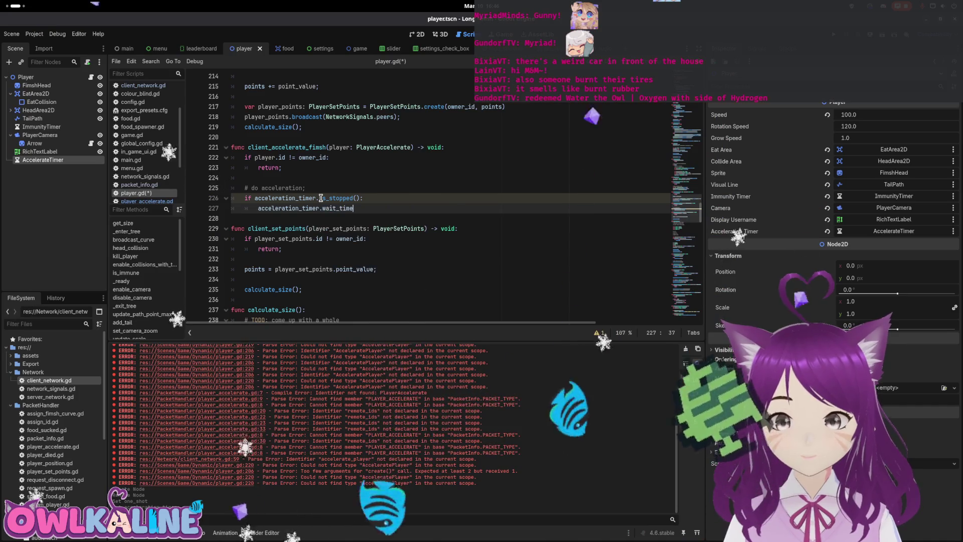
{"action": "mouse_move", "coordinate": [330, 206]}
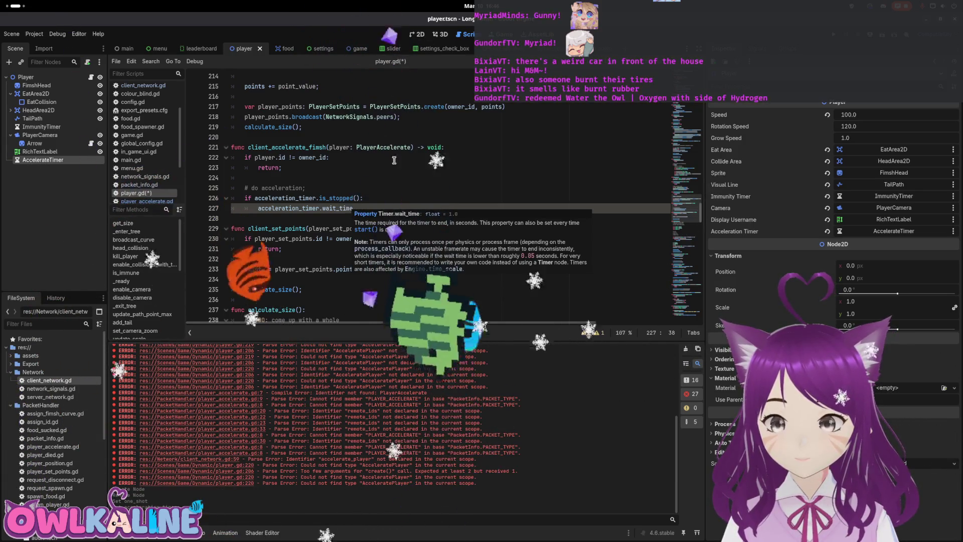
{"action": "type", "text": "= "}
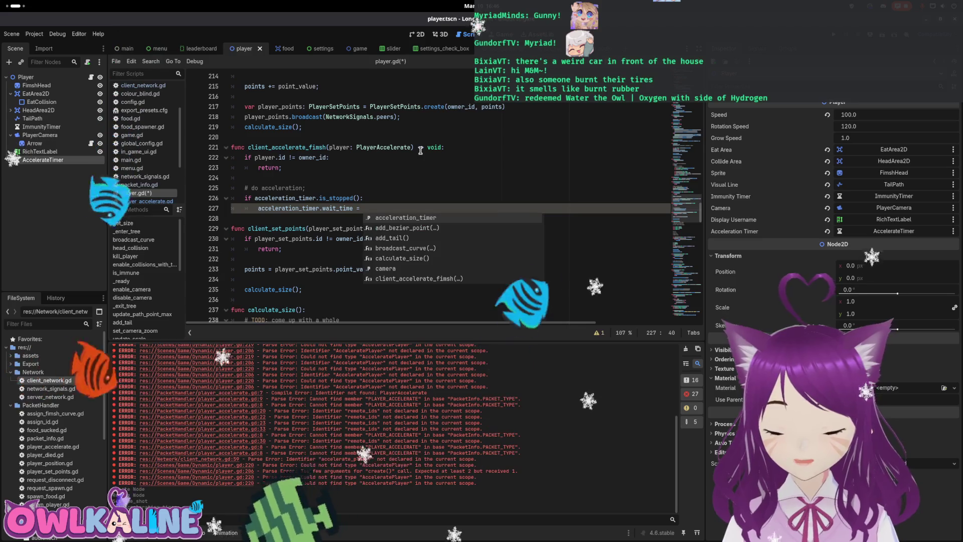
{"action": "type", "text": "5.0;"}
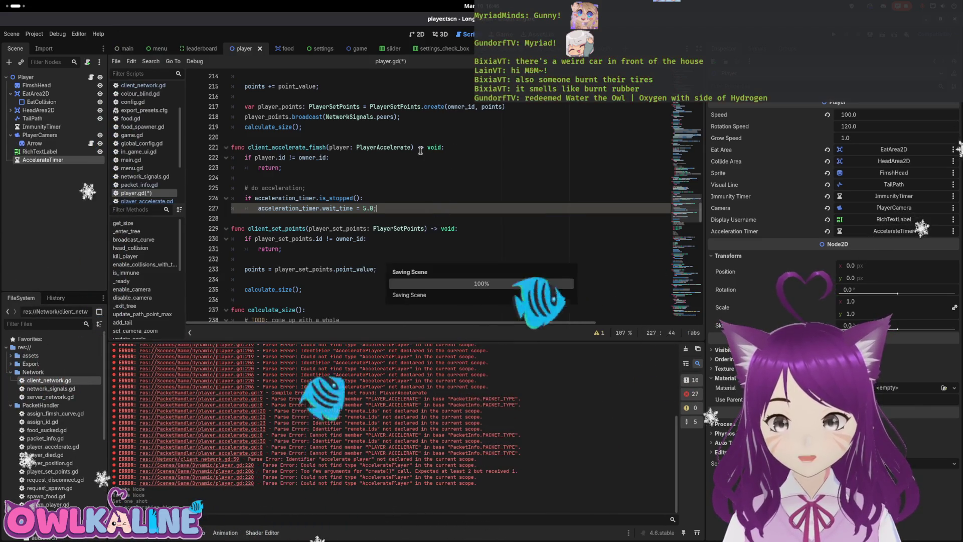
{"action": "key", "text": "Return"}
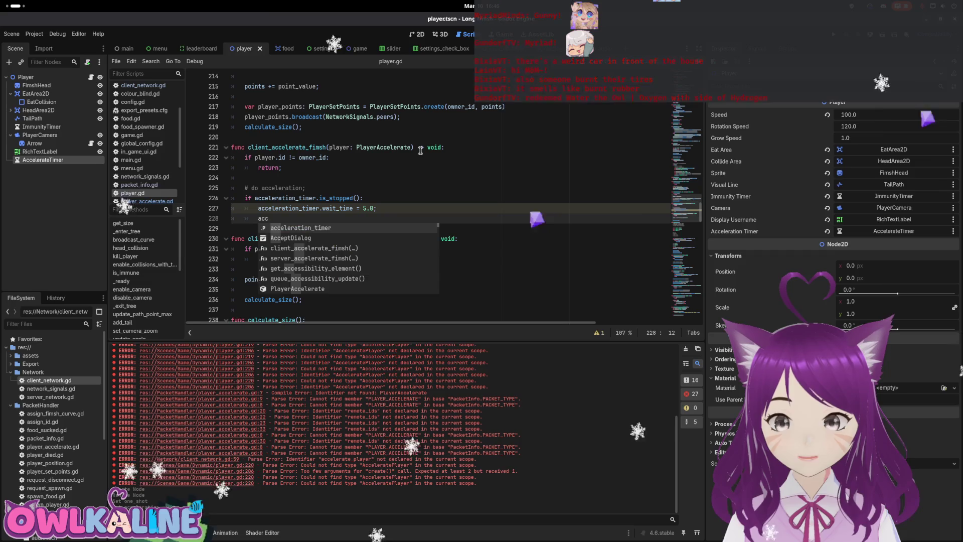
Step: Call acceleration_timer.start(); in the stopped branch and save the script
{"action": "key", "text": "Return"}
{"action": "type", "text": ".s"}
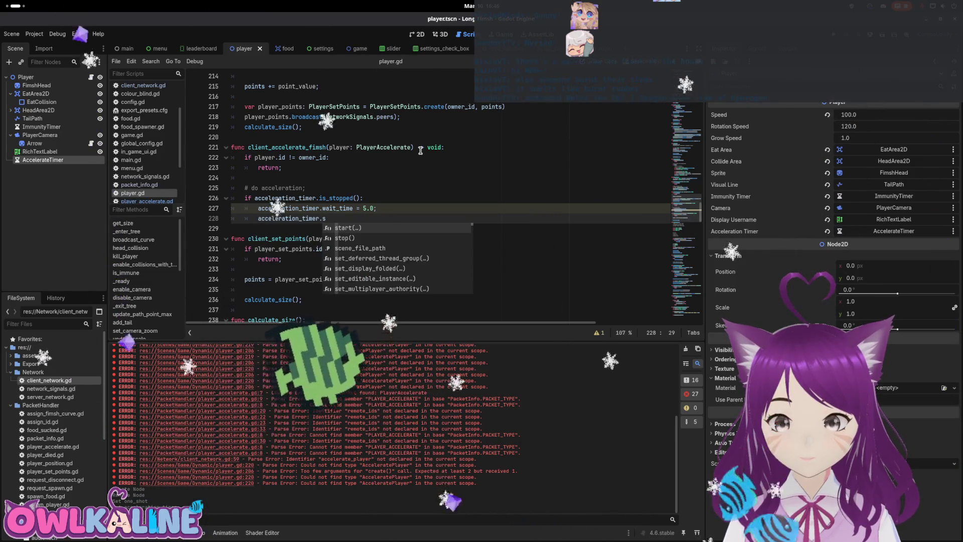
{"action": "key", "text": "Return"}
{"action": "type", "text": ");"}
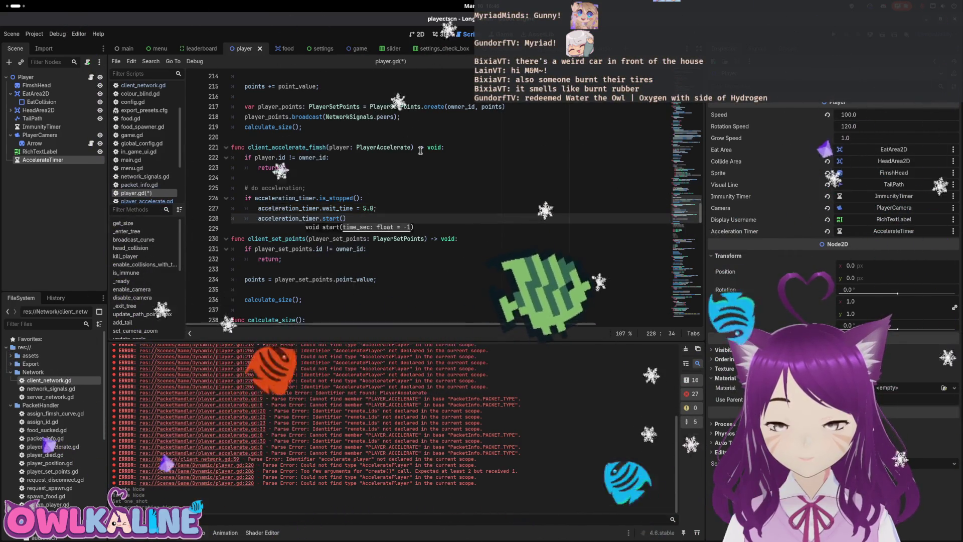
{"action": "key", "text": "ctrl+s"}
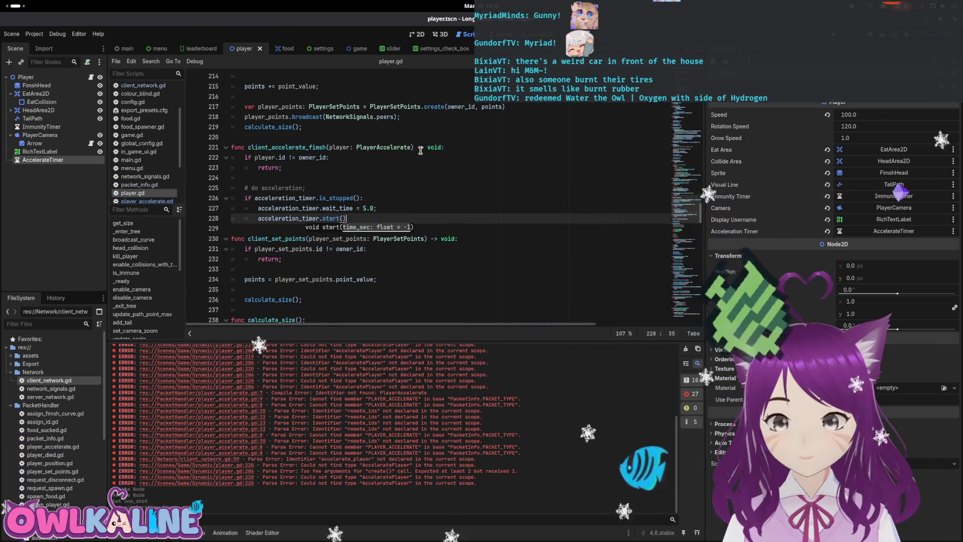
{"action": "key", "text": "Return"}
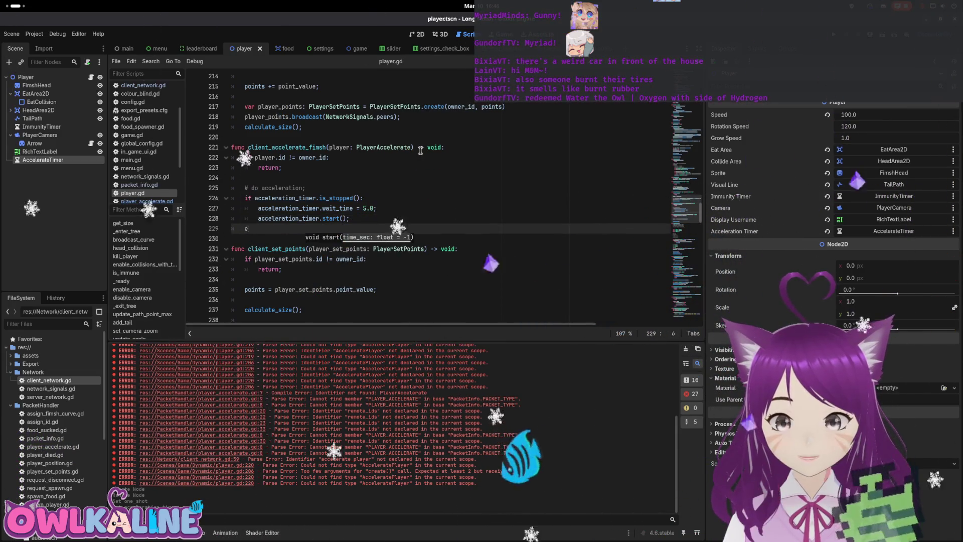
Step: Add an else branch referencing acceleration_timer.time_left, plus a blank line above the if
{"action": "type", "text": "lse:"}
{"action": "key", "text": "Return"}
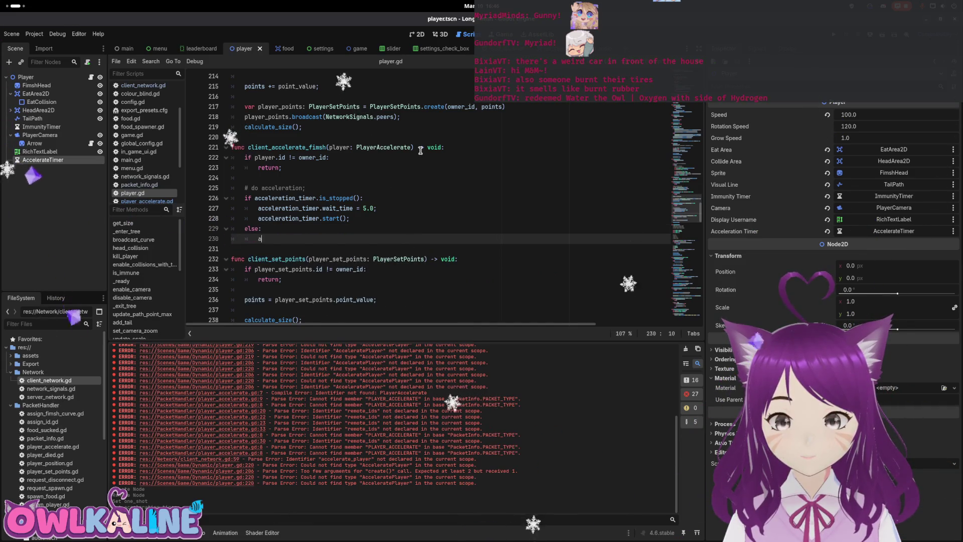
{"action": "type", "text": "cc"}
{"action": "key", "text": "Return"}
{"action": "type", "text": ".t"}
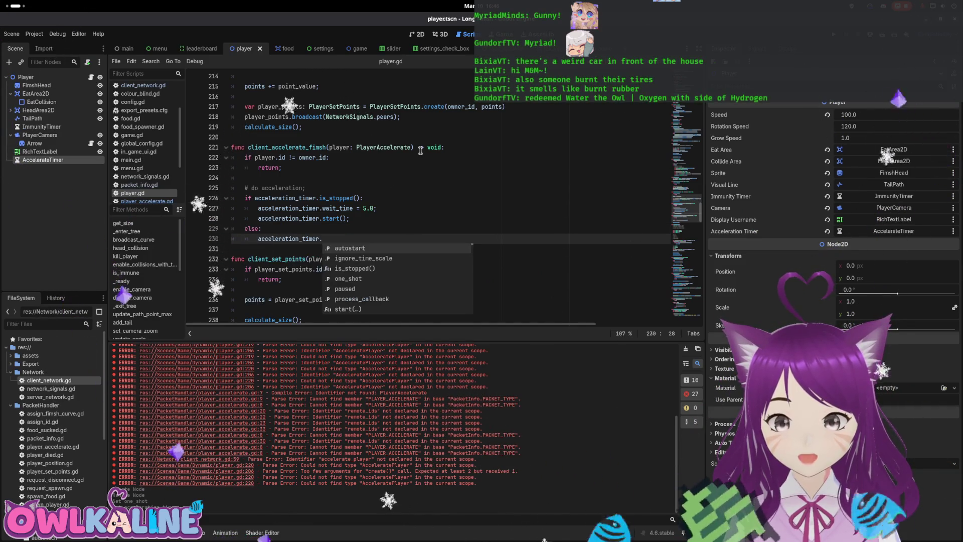
{"action": "type", "text": "ime_left"}
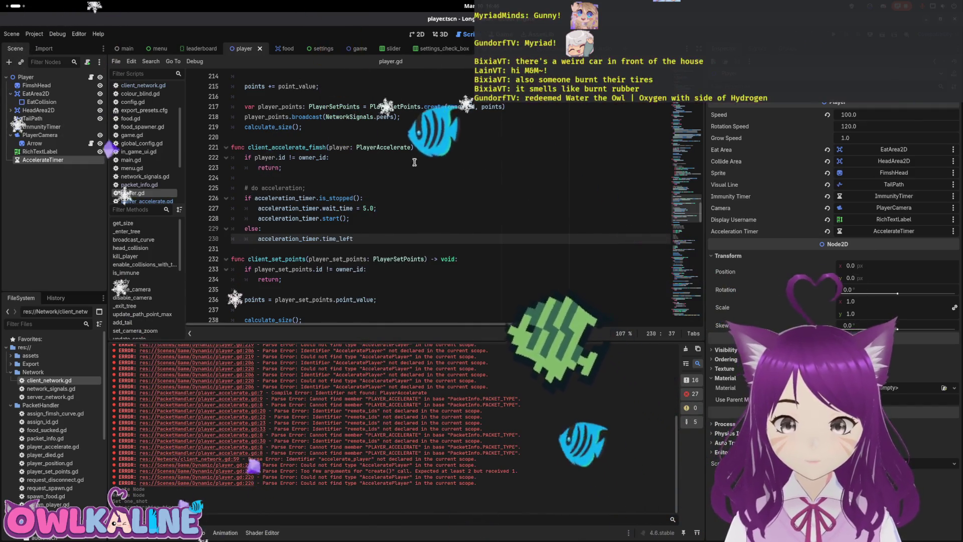
{"action": "mouse_move", "coordinate": [342, 239]}
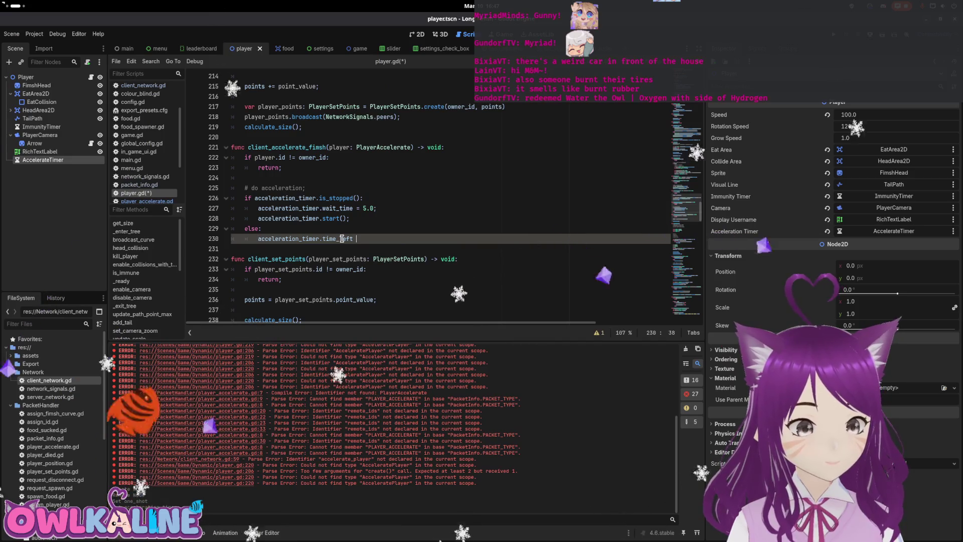
{"action": "key", "text": "Up"}
{"action": "key", "text": "Up"}
{"action": "key", "text": "Up"}
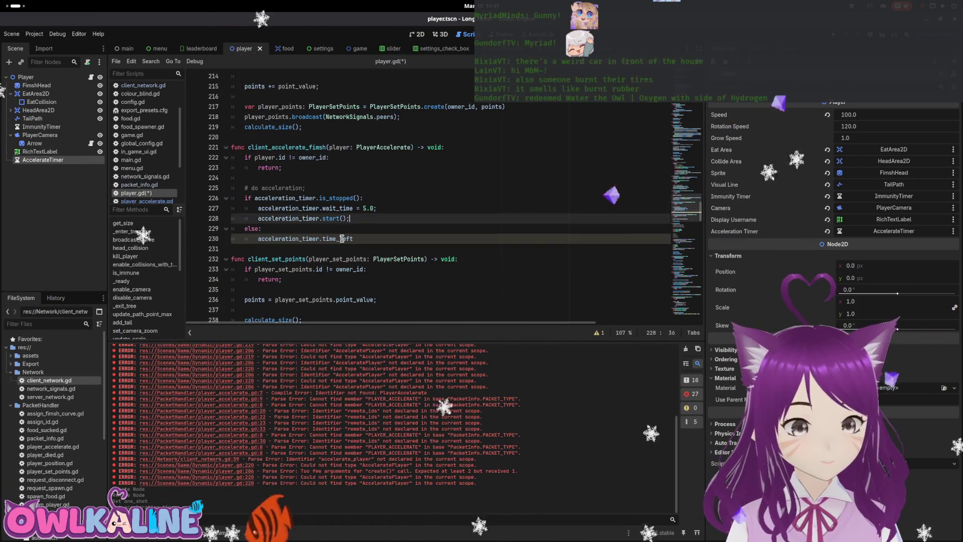
{"action": "key", "text": "ctrl+shift+Return"}
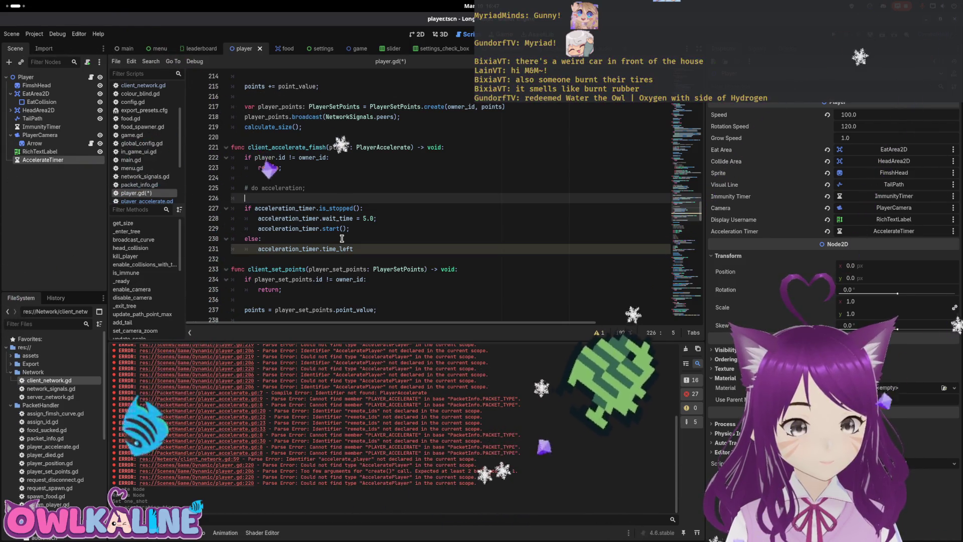
Step: Declare acceleration_duration: float = 5.0 above the if and assign it to wait_time
{"action": "type", "text": "var accelear"}
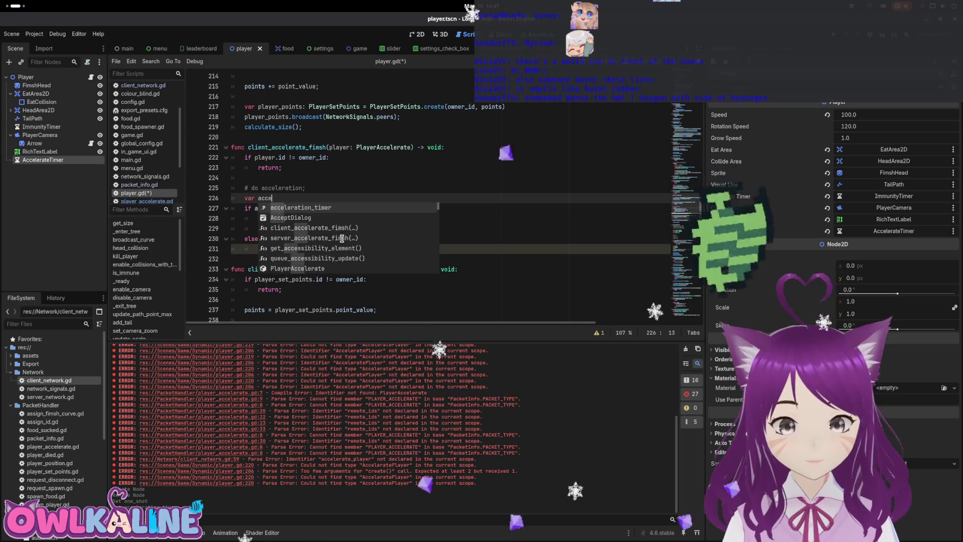
{"action": "type", "text": "tion_duration"}
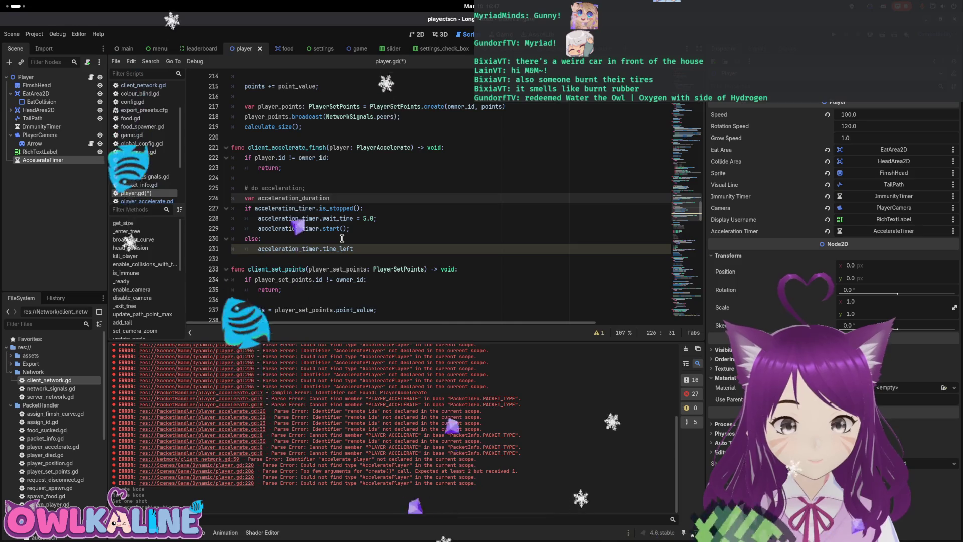
{"action": "key", "text": "BackSpace"}
{"action": "type", "text": ": float = 50"}
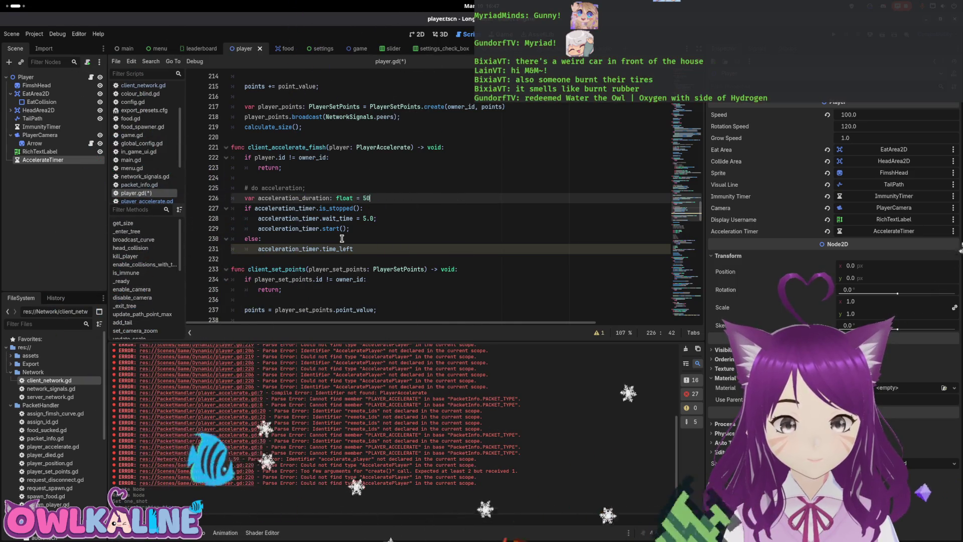
{"action": "key", "text": "Down"}
{"action": "key", "text": "Down"}
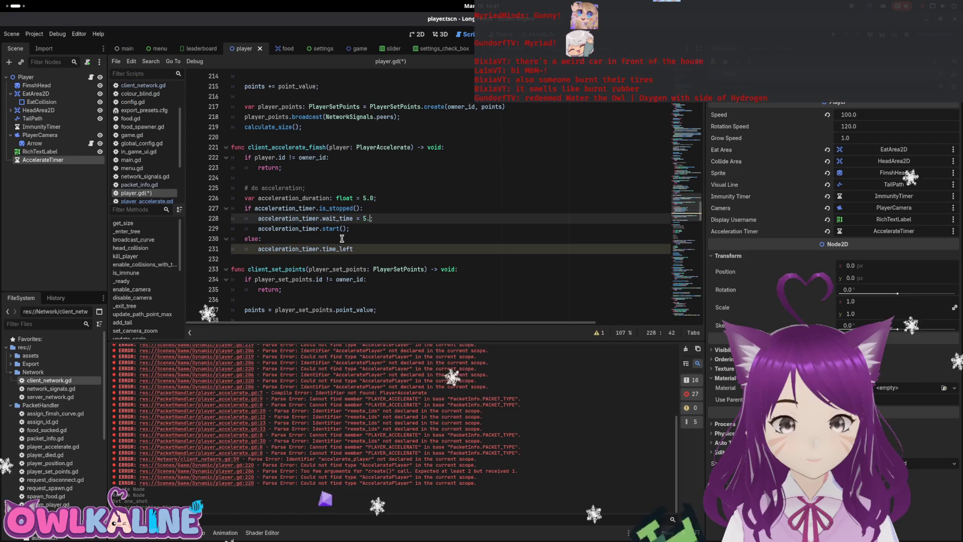
{"action": "type", "text": "ration_duration"}
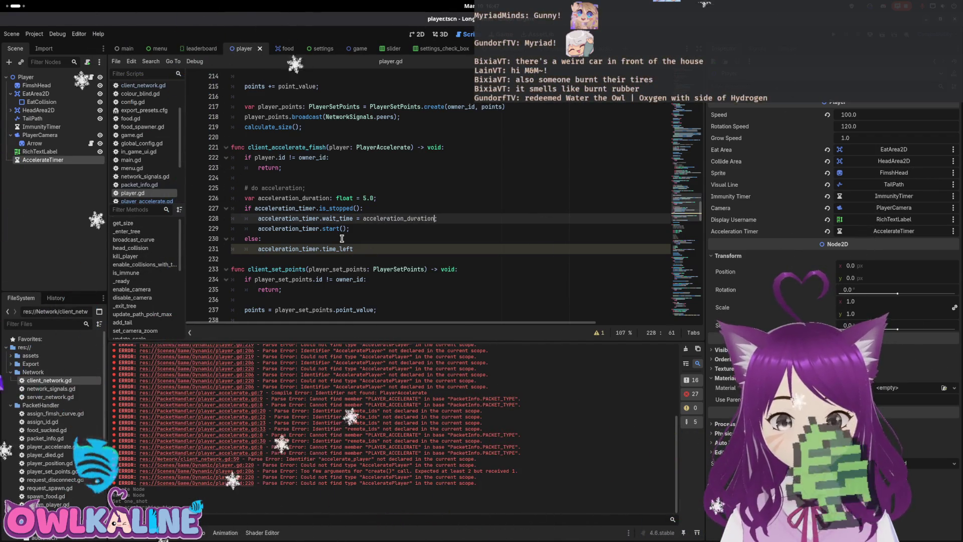
Step: Move the acceleration_timer.start() call so it runs after both if/else branches
{"action": "left_click", "coordinate": [422, 247]}
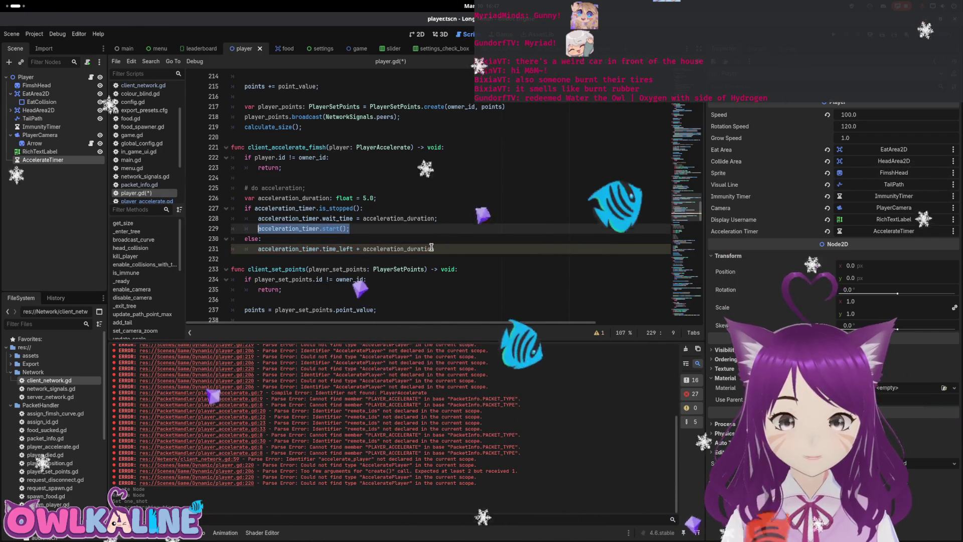
{"action": "key", "text": "Down"}
{"action": "key", "text": "Return"}
{"action": "left_click", "coordinate": [432, 247]}
{"action": "key", "text": "Return"}
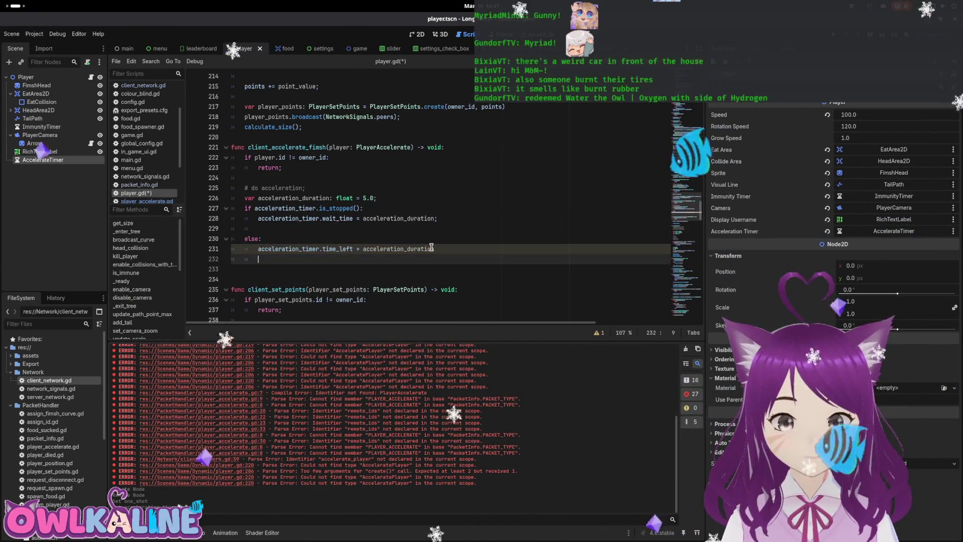
{"action": "key", "text": "Up"}
{"action": "key", "text": "Up"}
{"action": "key", "text": "Up"}
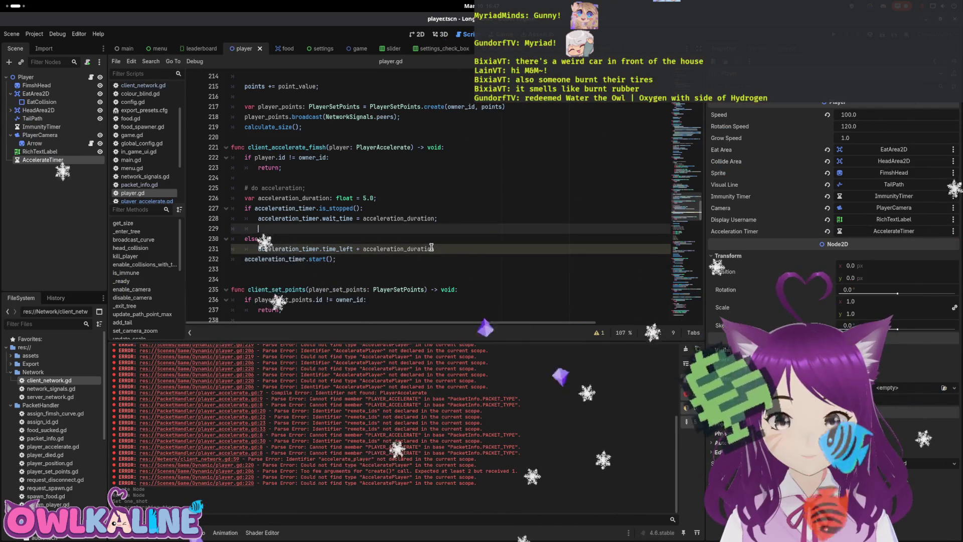
{"action": "key", "text": "BackSpace"}
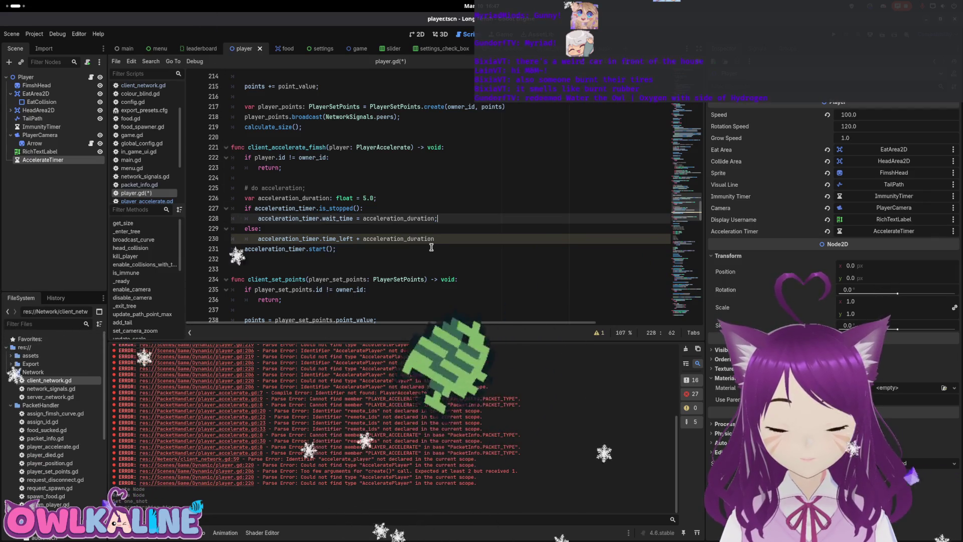
Step: In the else branch, set wait_time to time_left plus acceleration_duration, and save
{"action": "key", "text": "Down"}
{"action": "key", "text": "Down"}
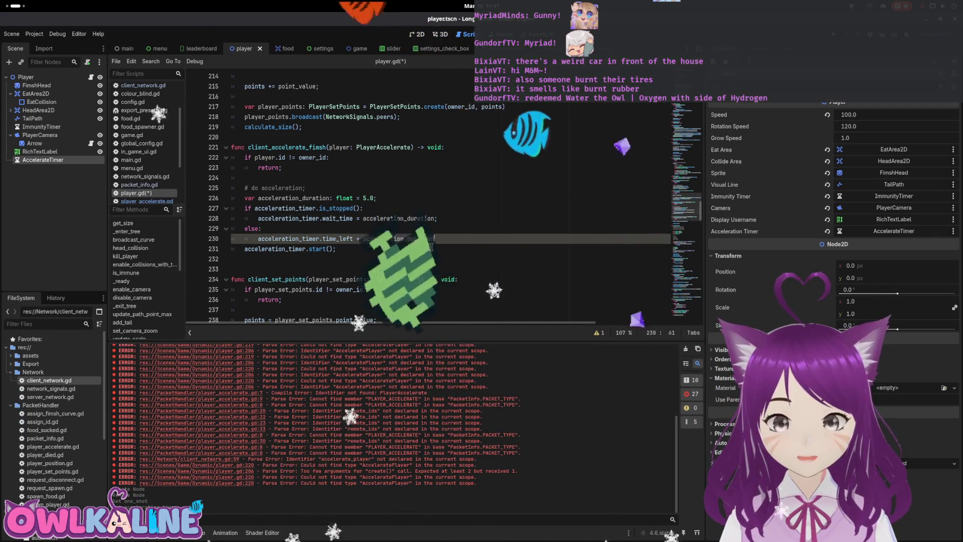
{"action": "key", "text": "Home"}
{"action": "type", "text": "acce"}
{"action": "key", "text": "Left"}
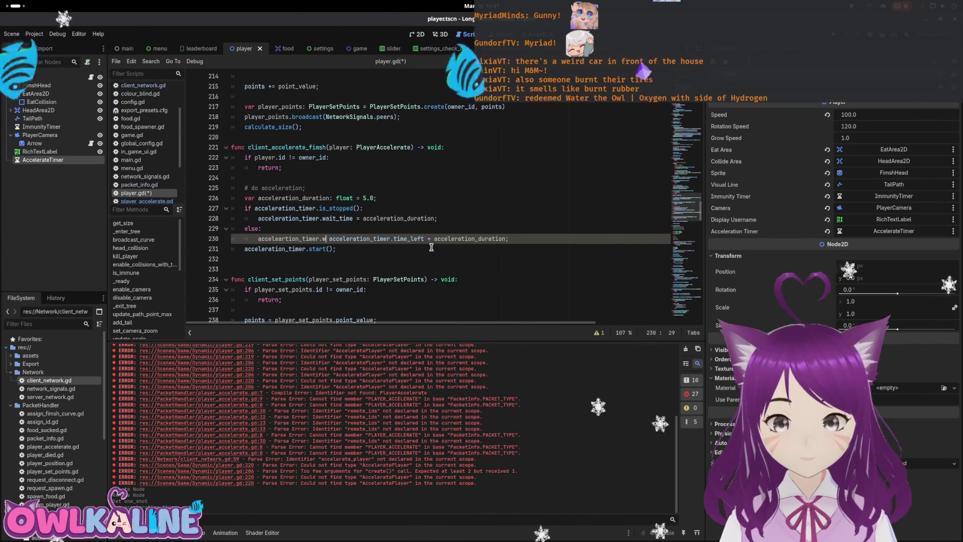
{"action": "type", "text": "time ="}
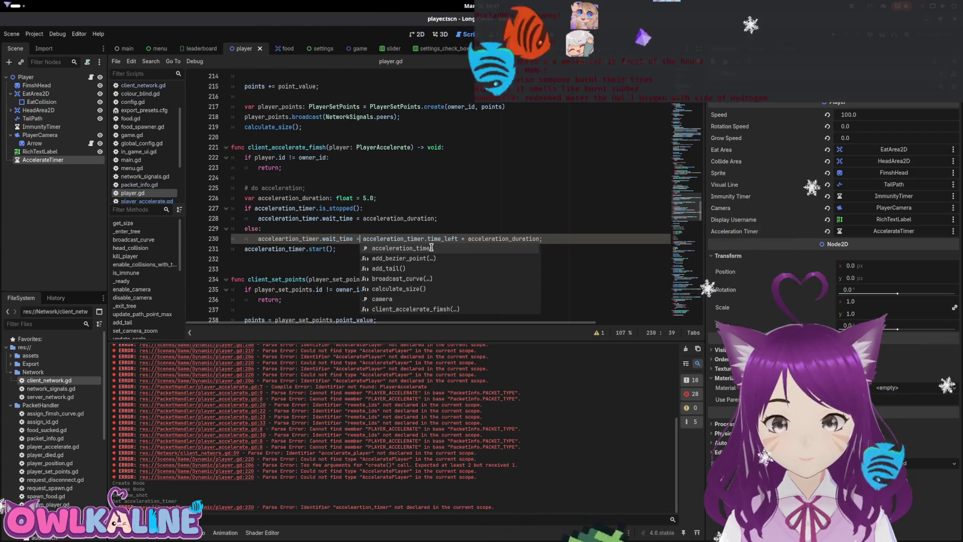
{"action": "key", "text": "ctrl+s"}
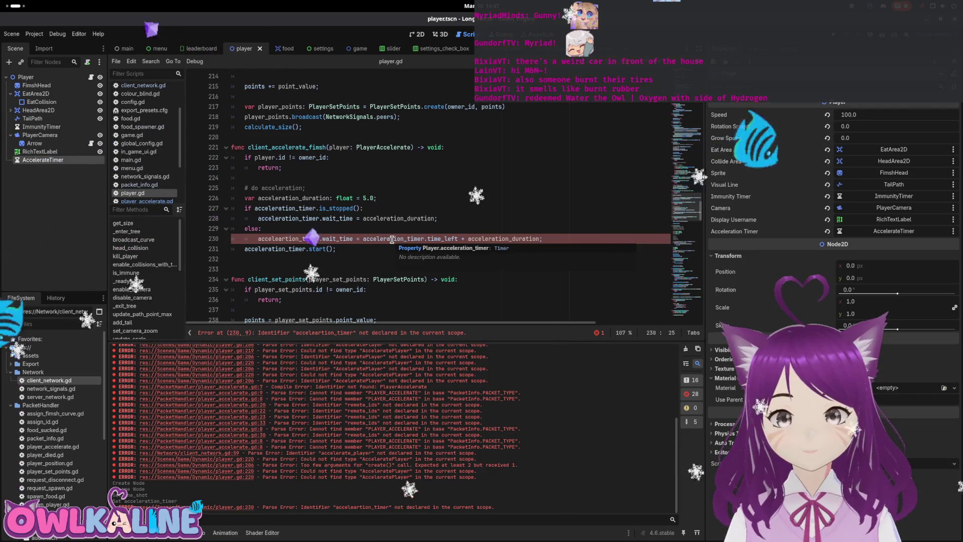
Step: Fix the misspelled timer name on line 230 by pasting acceleration_timer over it
{"action": "mouse_move", "coordinate": [454, 236]}
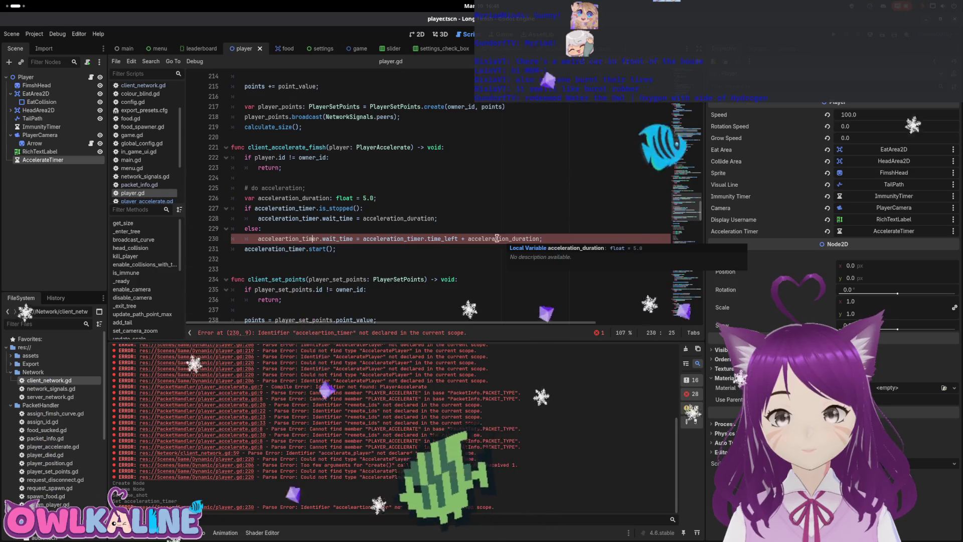
{"action": "double_click", "coordinate": [293, 209]}
{"action": "key", "text": "ctrl+c"}
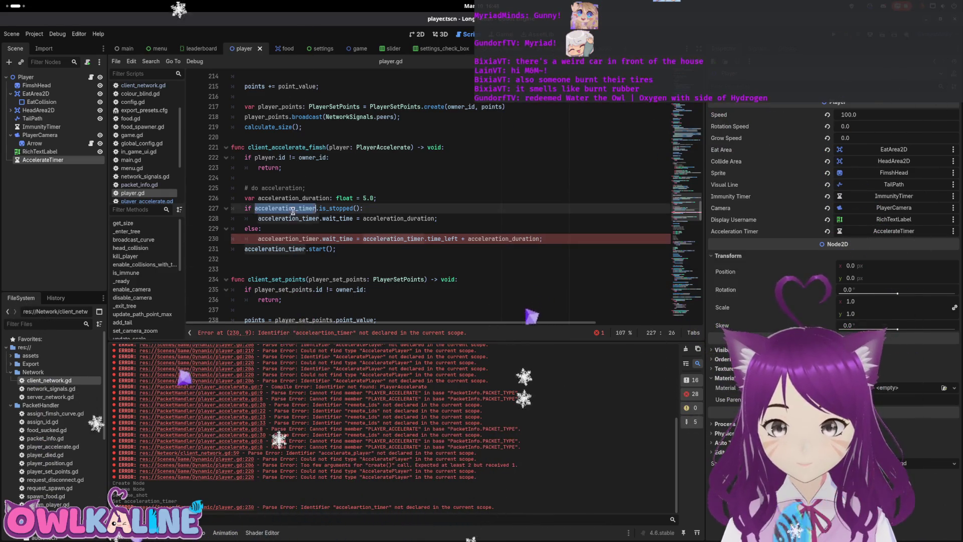
{"action": "double_click", "coordinate": [311, 237]}
{"action": "key", "text": "ctrl+v"}
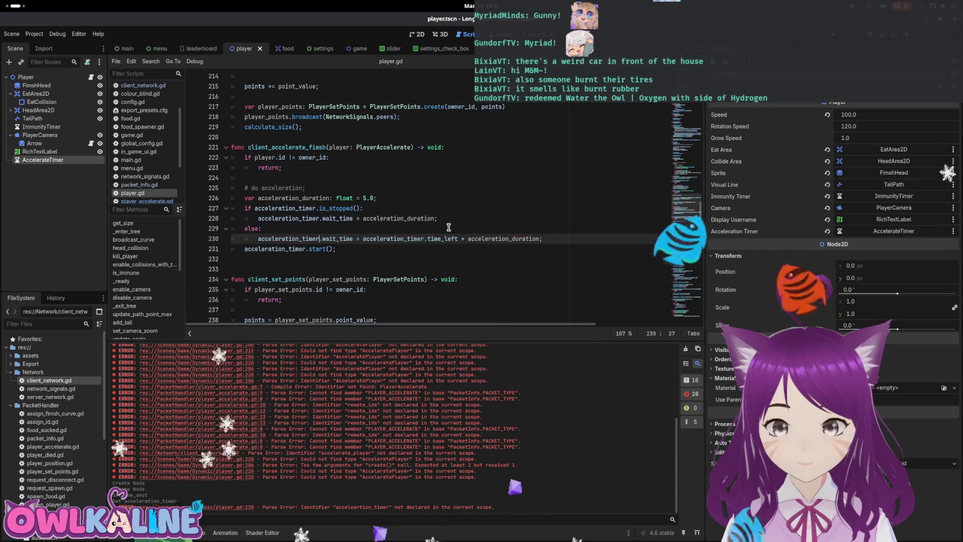
{"action": "left_click", "coordinate": [437, 231]}
{"action": "mouse_move", "coordinate": [344, 239]}
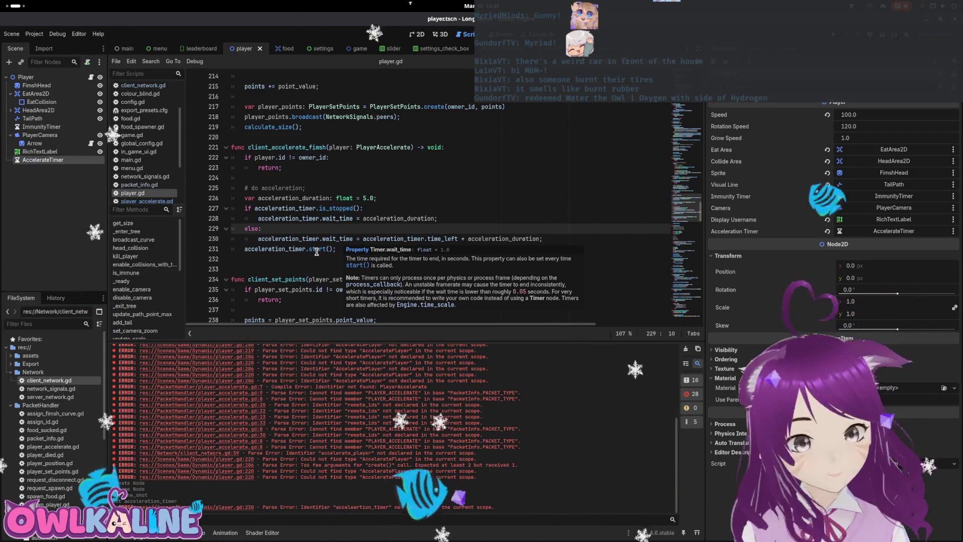
{"action": "key", "text": "Up"}
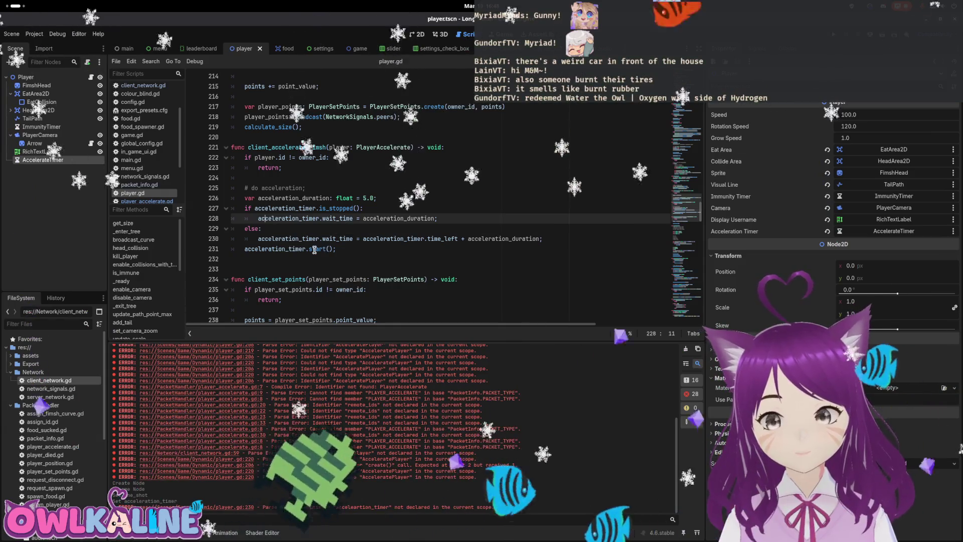
{"action": "mouse_move", "coordinate": [315, 250]}
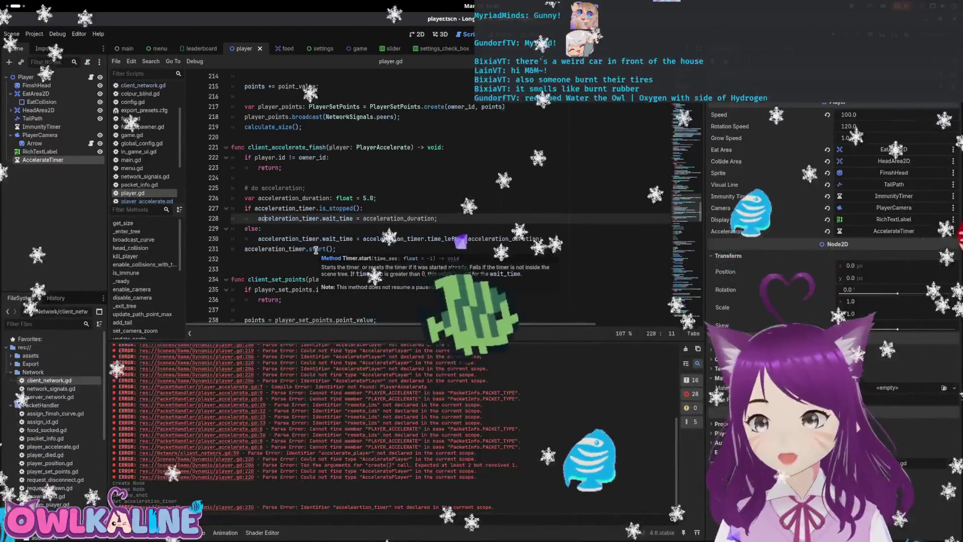
Step: Write 'speed = speed;' in the reset_speed() function and save player.gd
{"action": "key", "text": "ctrl+z"}
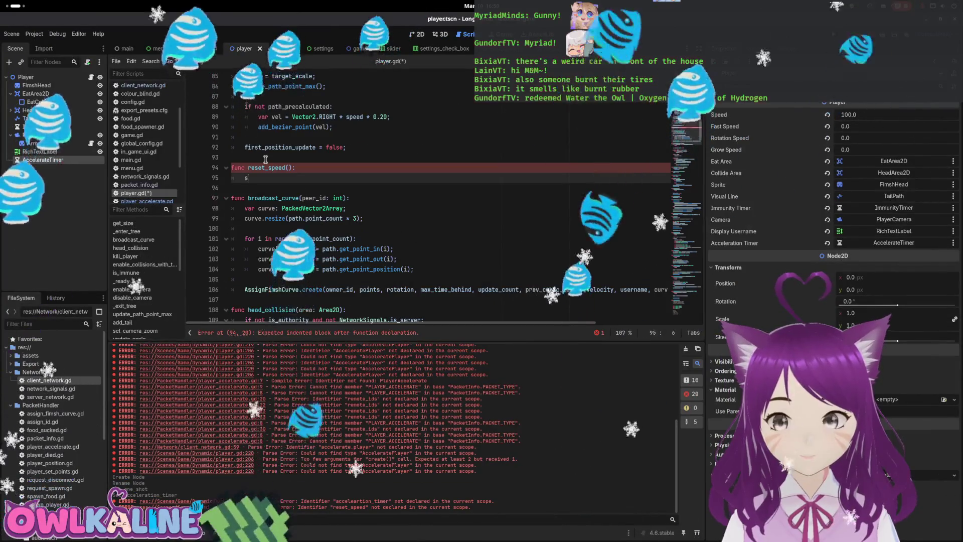
{"action": "type", "text": "peed"}
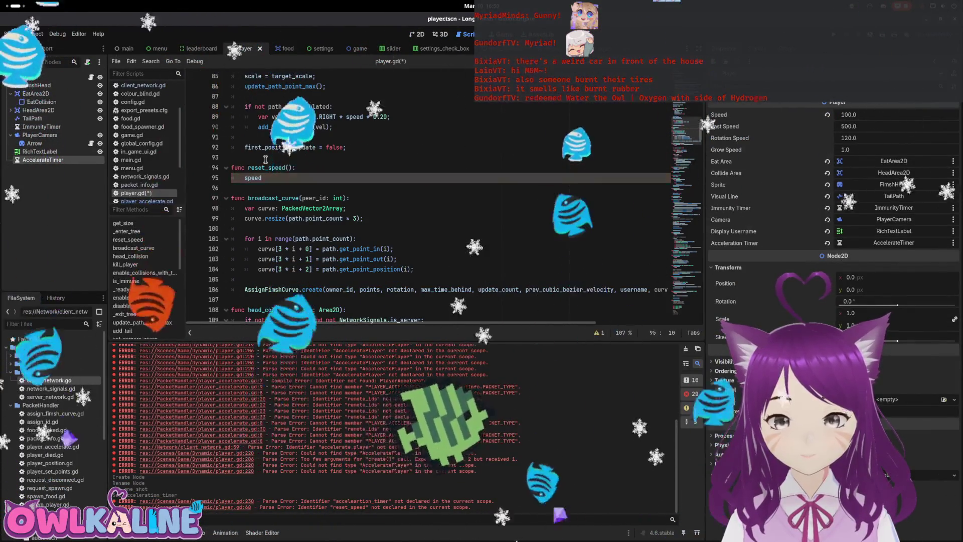
{"action": "type", "text": "speed;"}
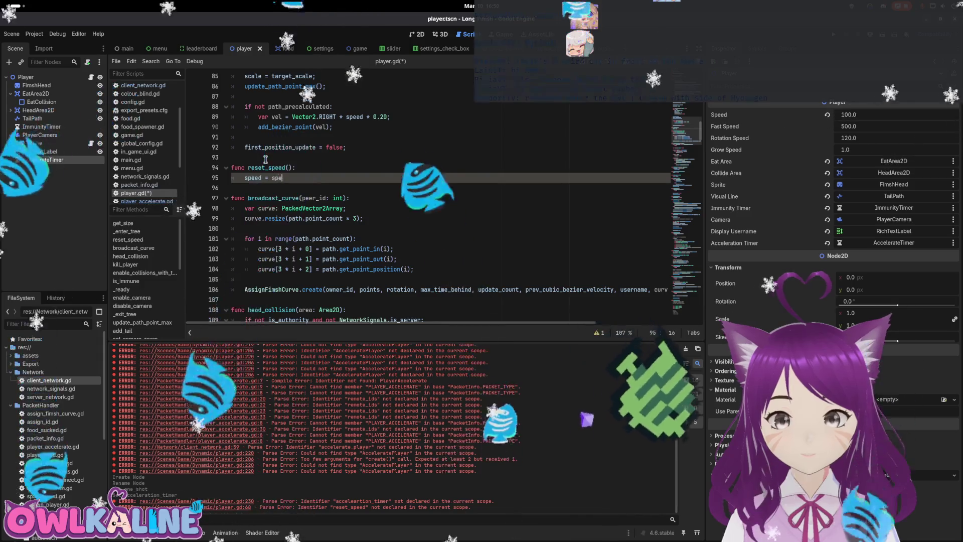
{"action": "key", "text": "ctrl+s"}
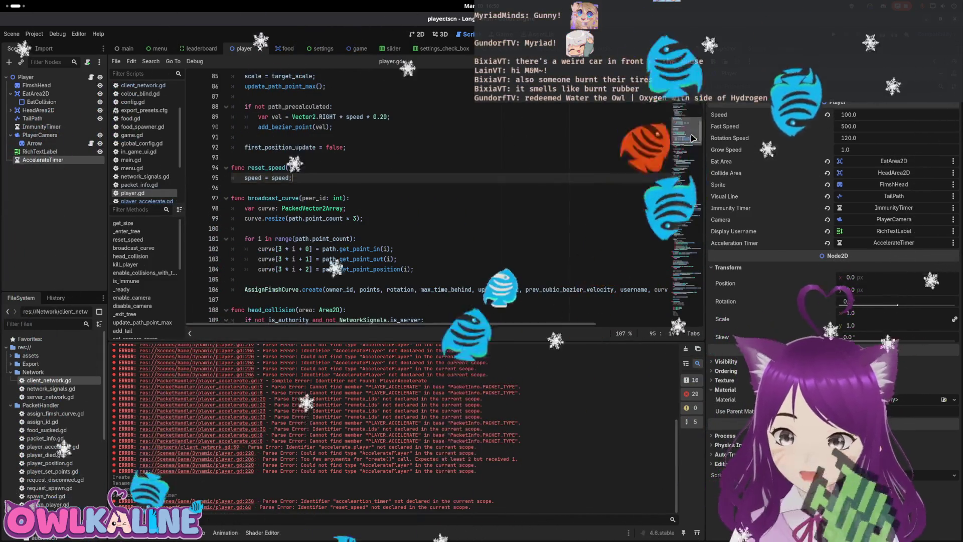
{"action": "scroll", "coordinate": [649, 133], "scroll_direction": "up", "scroll_amount": 15}
{"action": "left_click", "coordinate": [372, 141]}
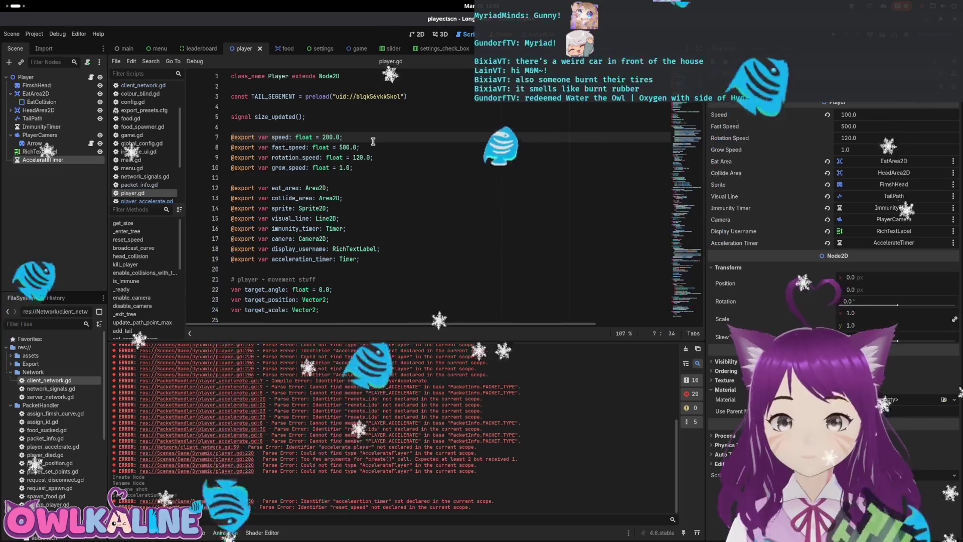
{"action": "key", "text": "Return"}
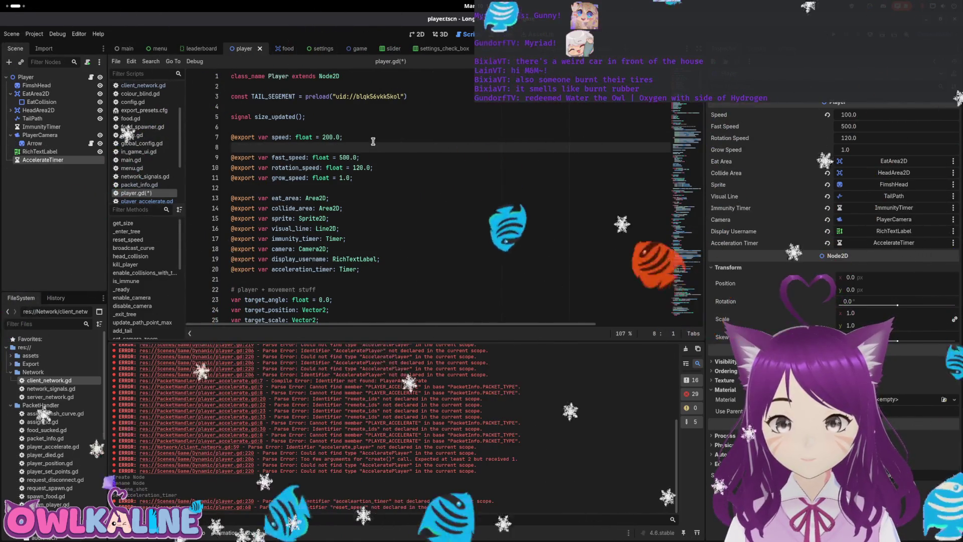
{"action": "key", "text": "Return"}
{"action": "type", "text": "@ex"}
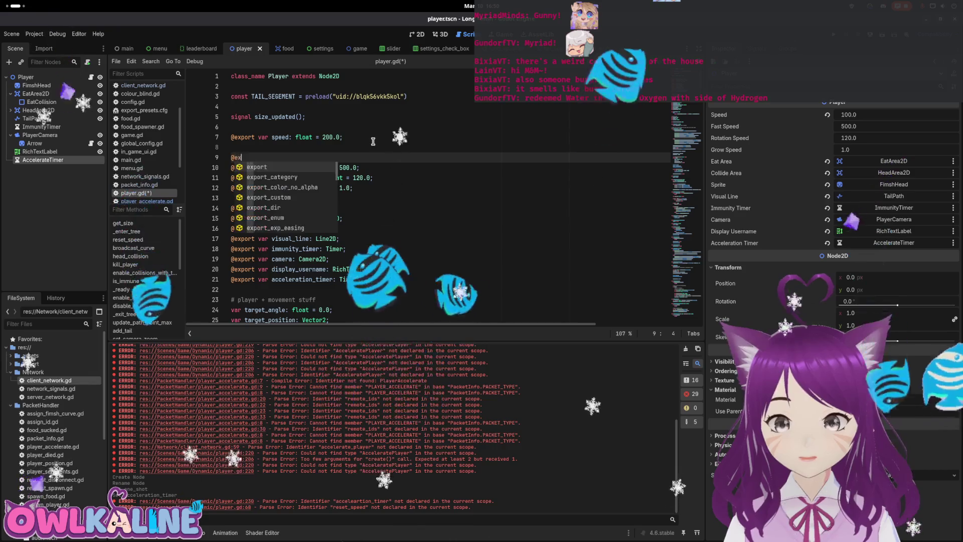
{"action": "type", "text": "port var move_"}
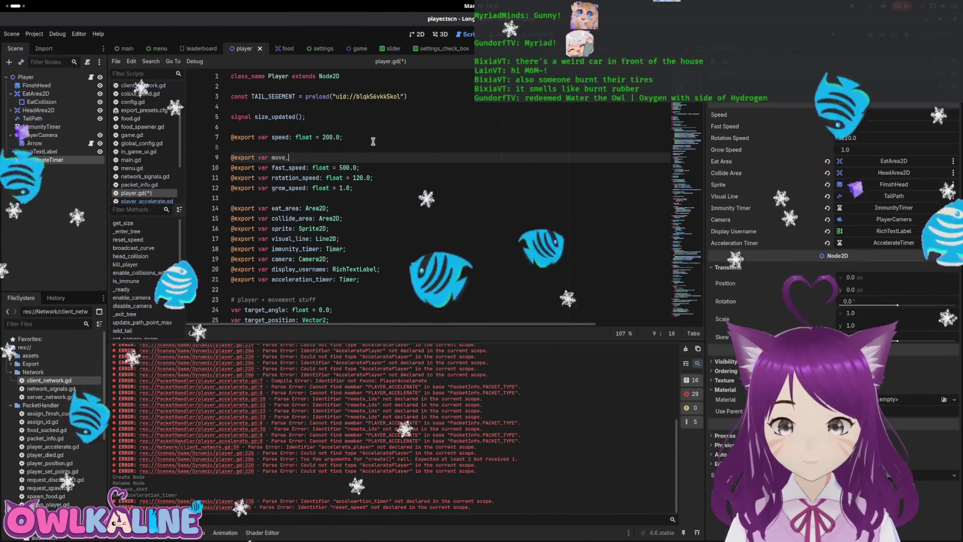
{"action": "type", "text": "speed: float "}
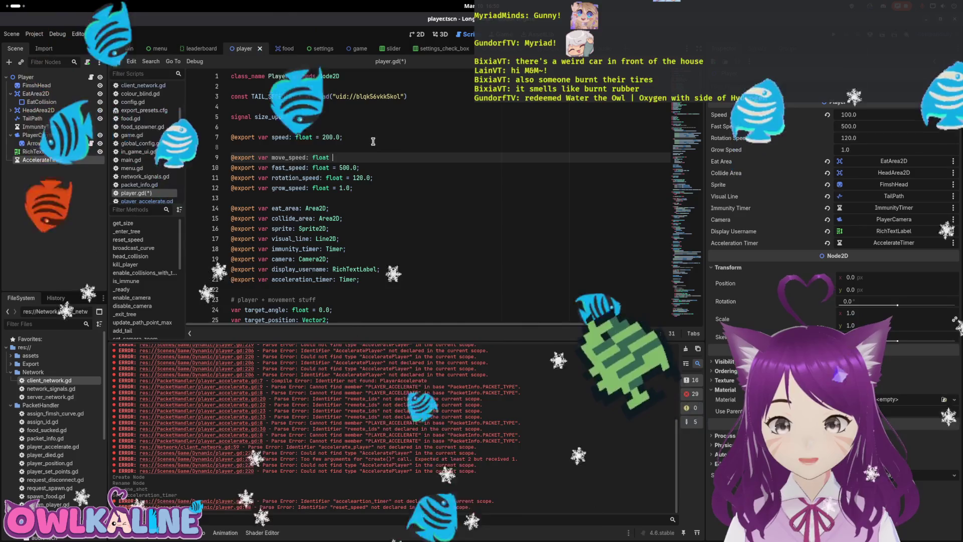
{"action": "type", "text": "= 200.0;"}
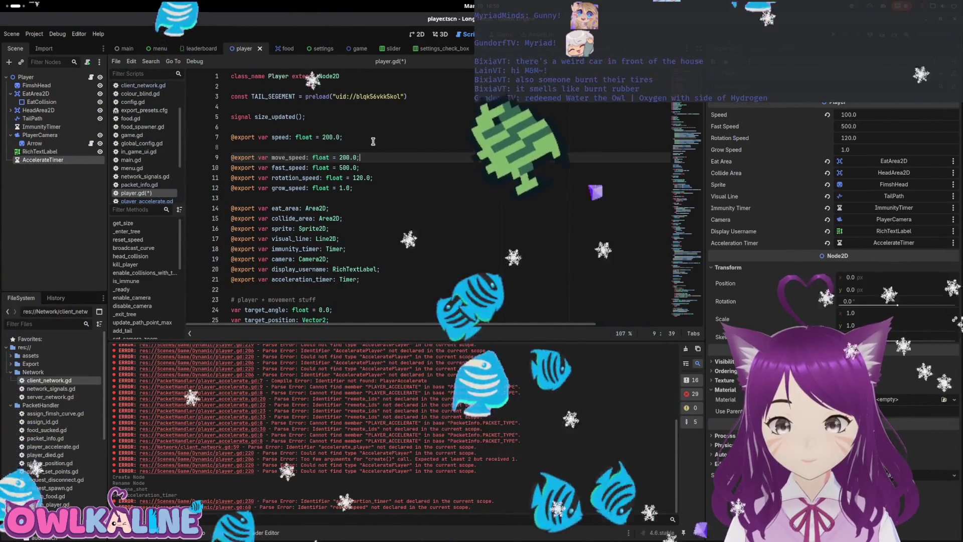
{"action": "left_click", "coordinate": [373, 141]}
{"action": "key", "text": "Home"}
{"action": "key", "text": "Delete"}
{"action": "key", "text": "Delete"}
{"action": "key", "text": "Delete"}
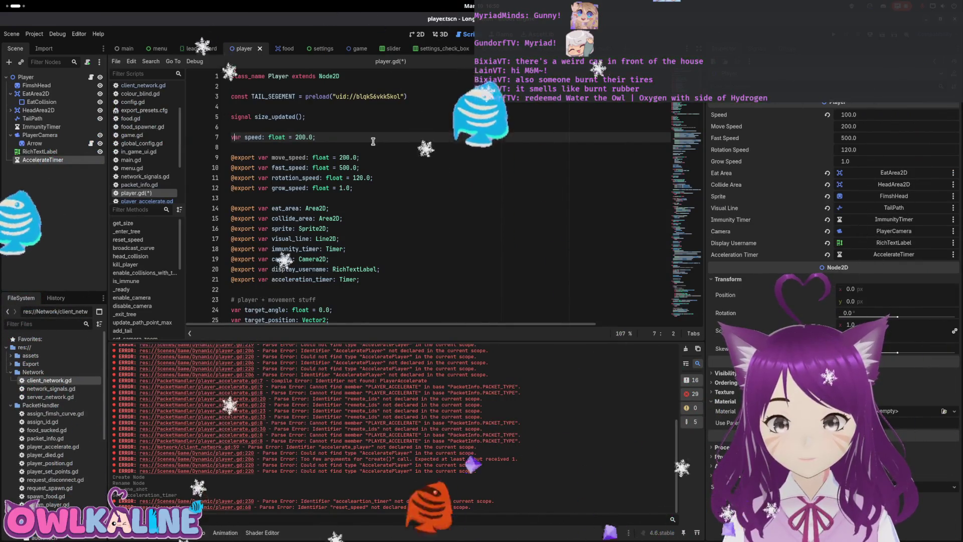
{"action": "key", "text": "ctrl+s"}
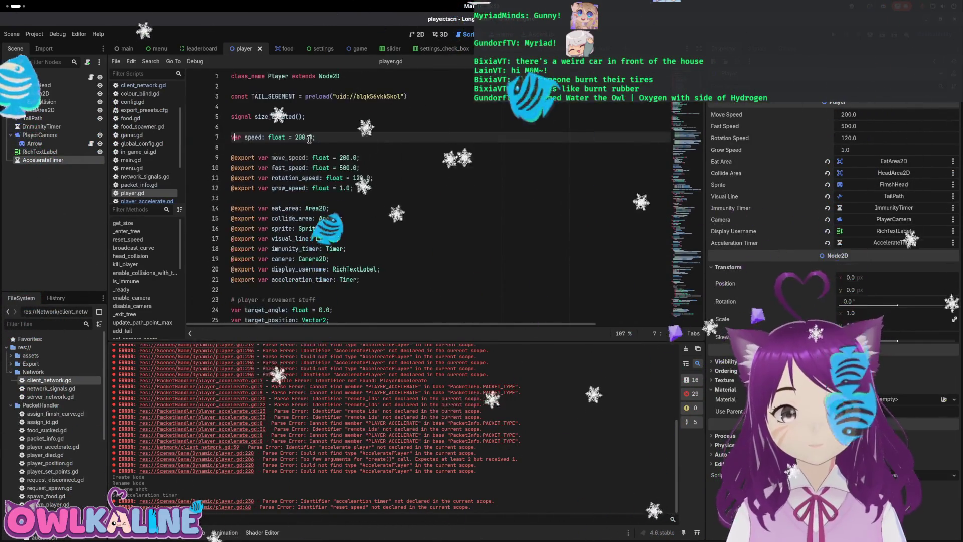
{"action": "scroll", "coordinate": [309, 140], "scroll_direction": "down", "scroll_amount": 15}
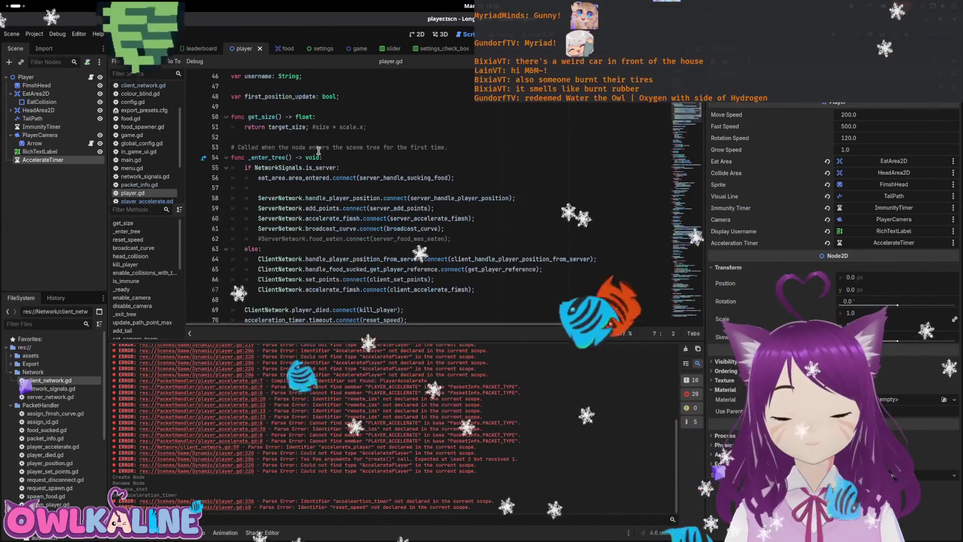
Step: Add 'speed = move_speed;' and save, then call reset_speed(); at the start of _enter_tree
{"action": "scroll", "coordinate": [319, 151], "scroll_direction": "down", "scroll_amount": 2}
{"action": "left_click", "coordinate": [364, 98]}
{"action": "key", "text": "Return"}
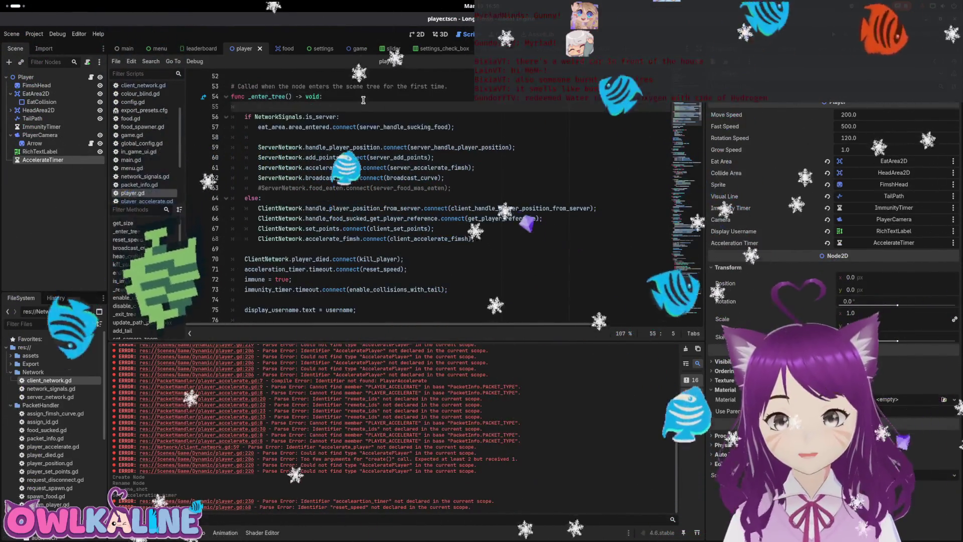
{"action": "type", "text": "sp"}
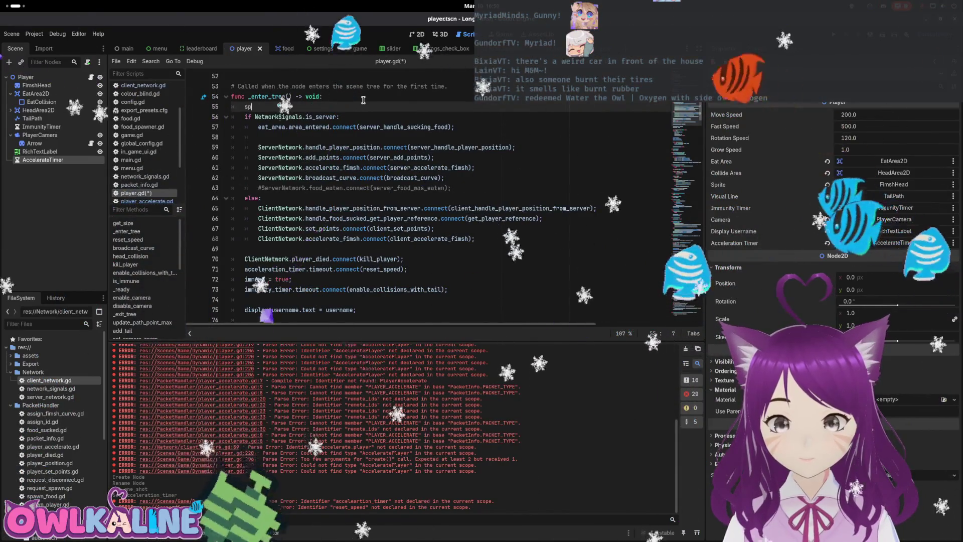
{"action": "type", "text": "eed = move_s"}
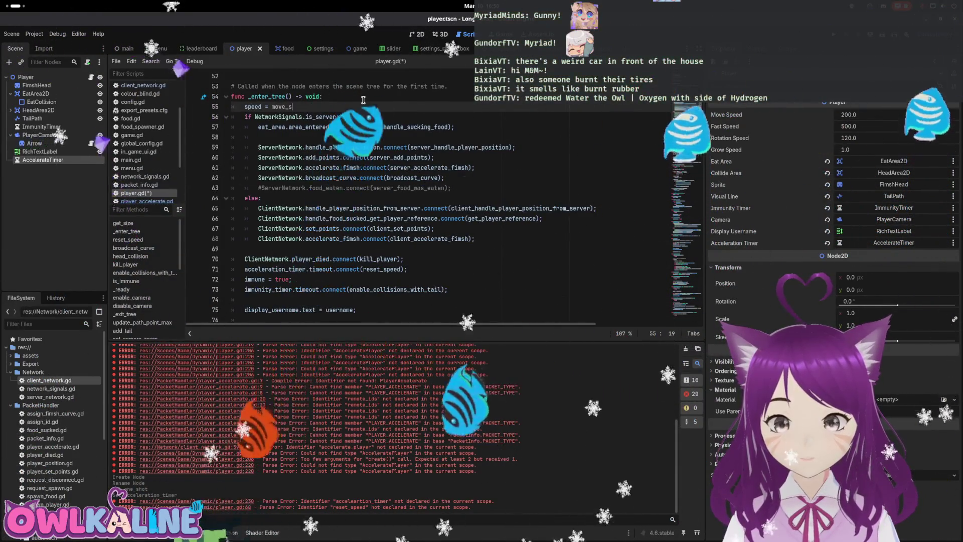
{"action": "type", "text": "peed;"}
{"action": "key", "text": "ctrl+s"}
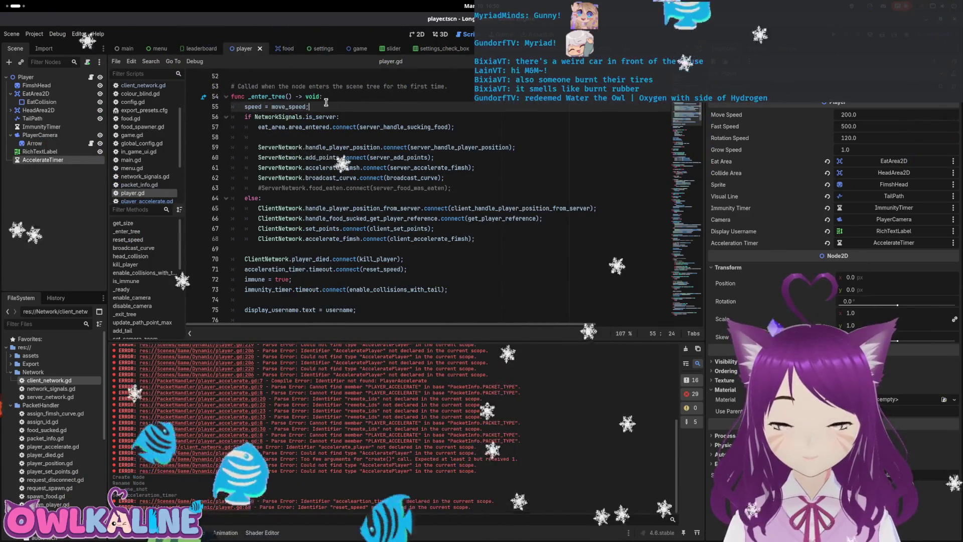
{"action": "key", "text": "shift+Home"}
{"action": "type", "text": "r"}
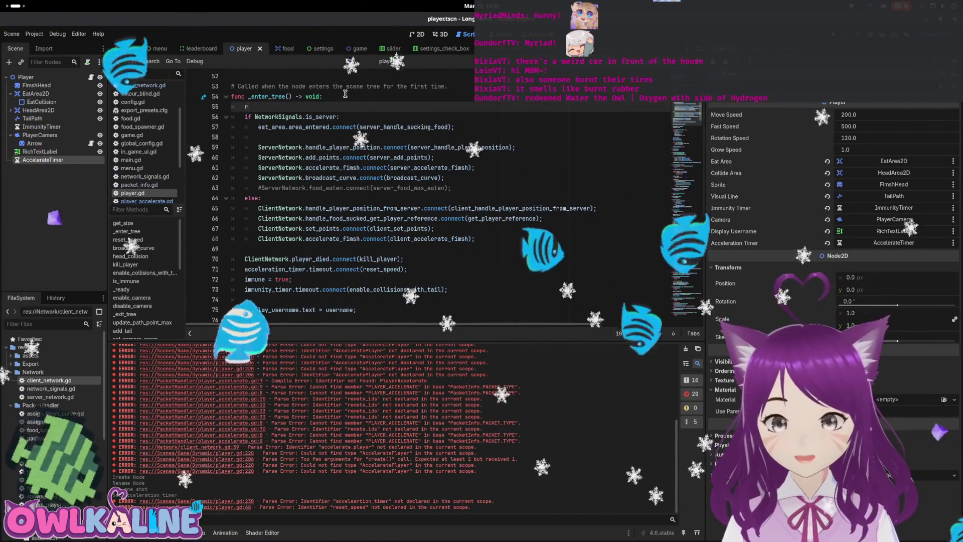
{"action": "type", "text": "eset"}
{"action": "key", "text": "Return"}
{"action": "type", "text": ";"}
{"action": "scroll", "coordinate": [286, 218], "scroll_direction": "down", "scroll_amount": 12}
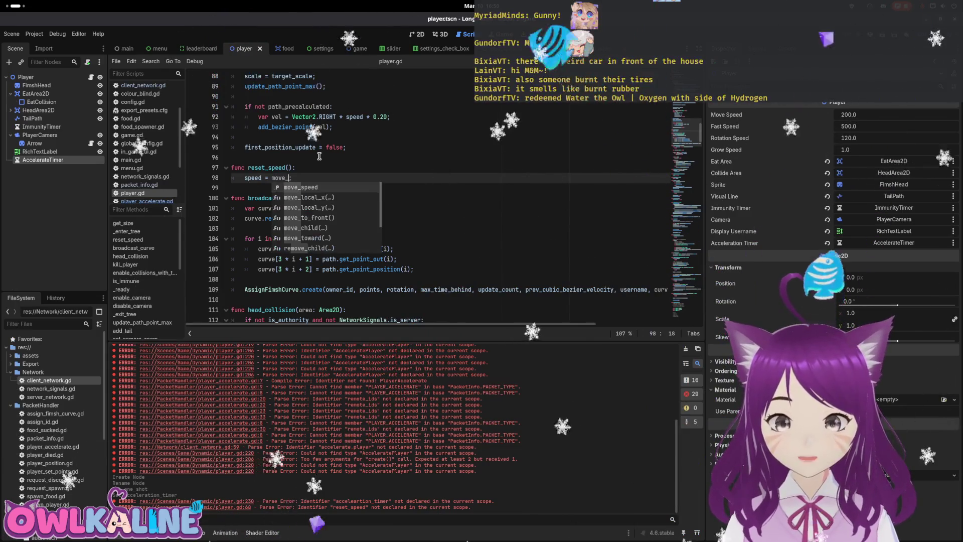
{"action": "scroll", "coordinate": [341, 171], "scroll_direction": "down", "scroll_amount": 17}
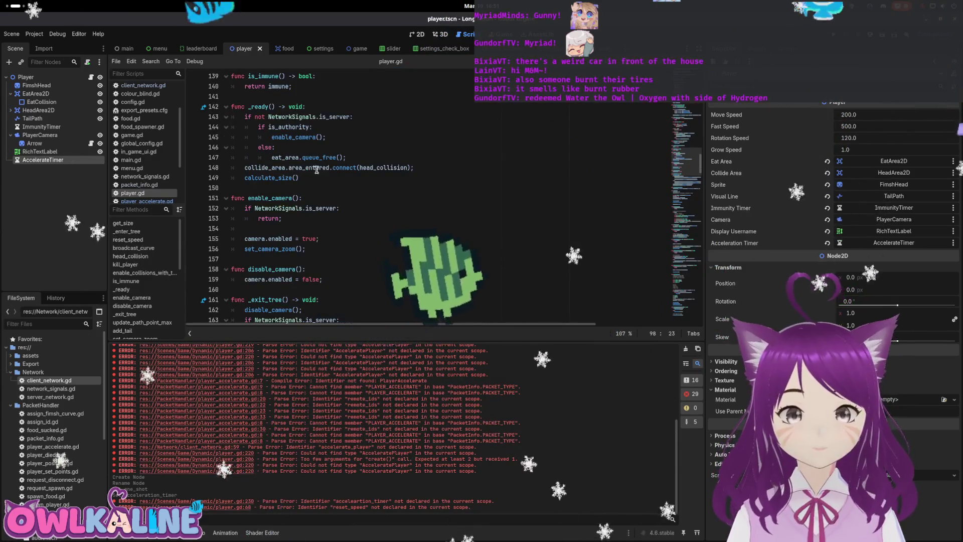
Step: Make server_accelerate_fimsh end with speed = fast_speed, then launch the game with F5
{"action": "scroll", "coordinate": [311, 181], "scroll_direction": "down", "scroll_amount": 7}
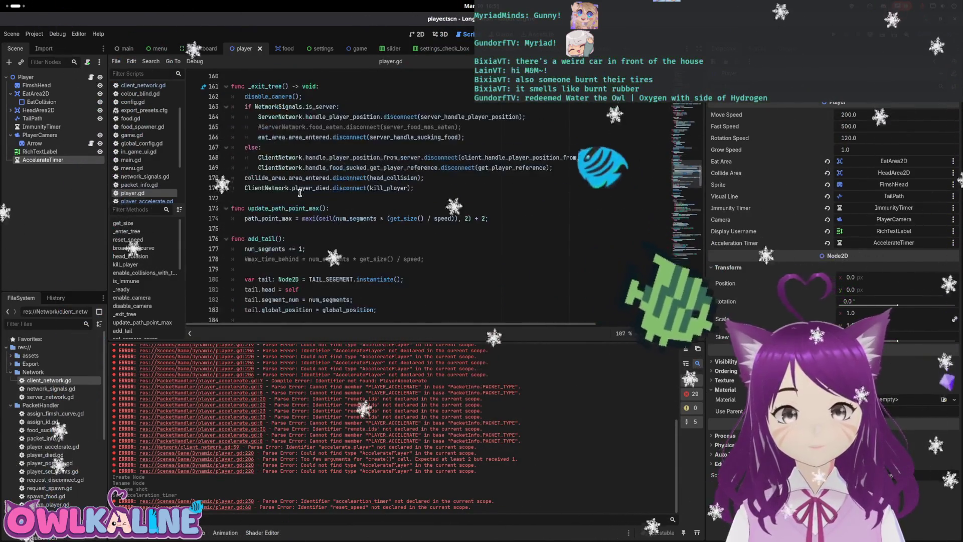
{"action": "scroll", "coordinate": [298, 194], "scroll_direction": "down", "scroll_amount": 3}
{"action": "scroll", "coordinate": [297, 196], "scroll_direction": "down", "scroll_amount": 12}
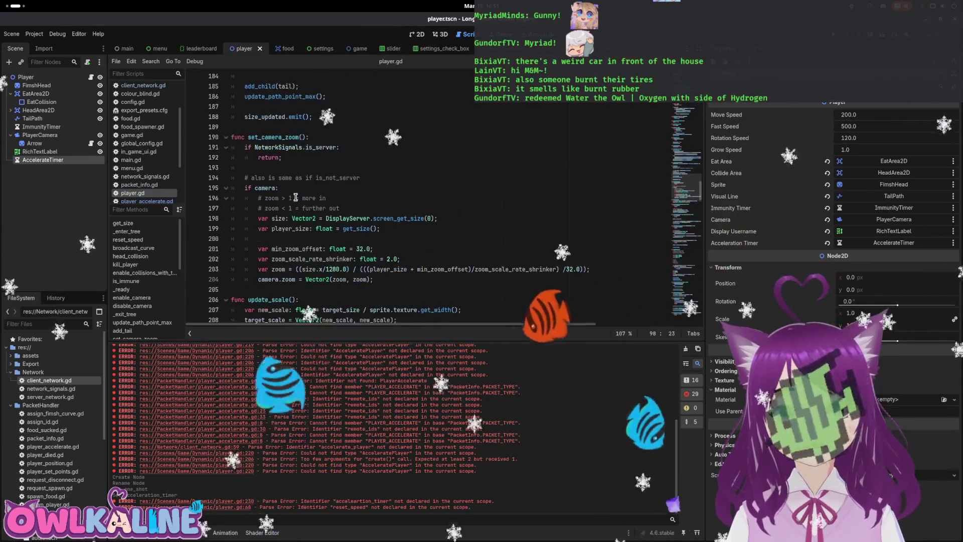
{"action": "scroll", "coordinate": [297, 198], "scroll_direction": "down", "scroll_amount": 1}
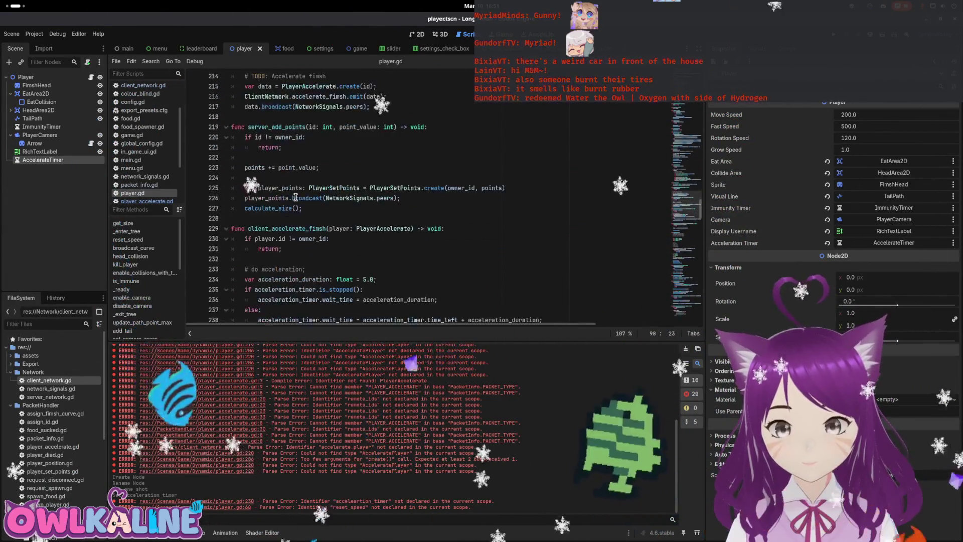
{"action": "left_click", "coordinate": [392, 178]}
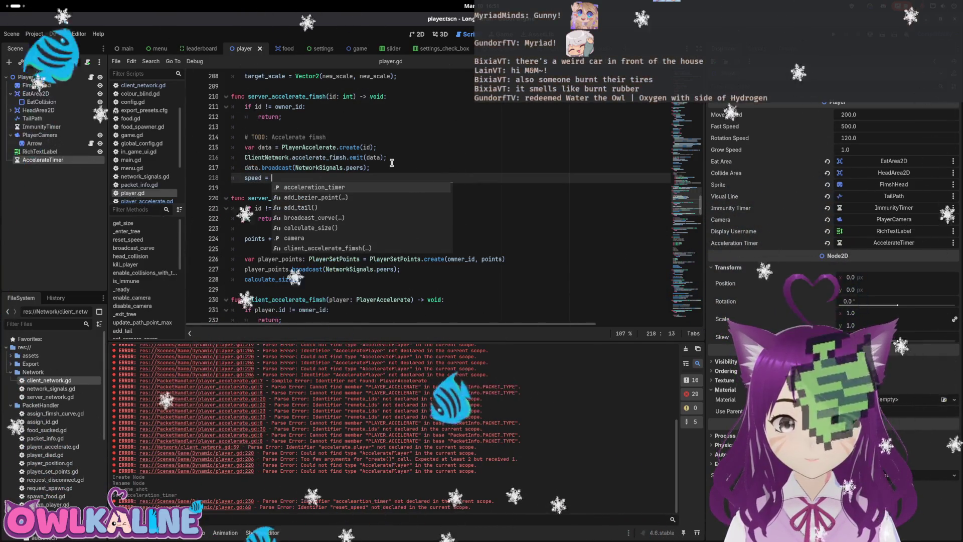
{"action": "type", "text": "fast_speed;"}
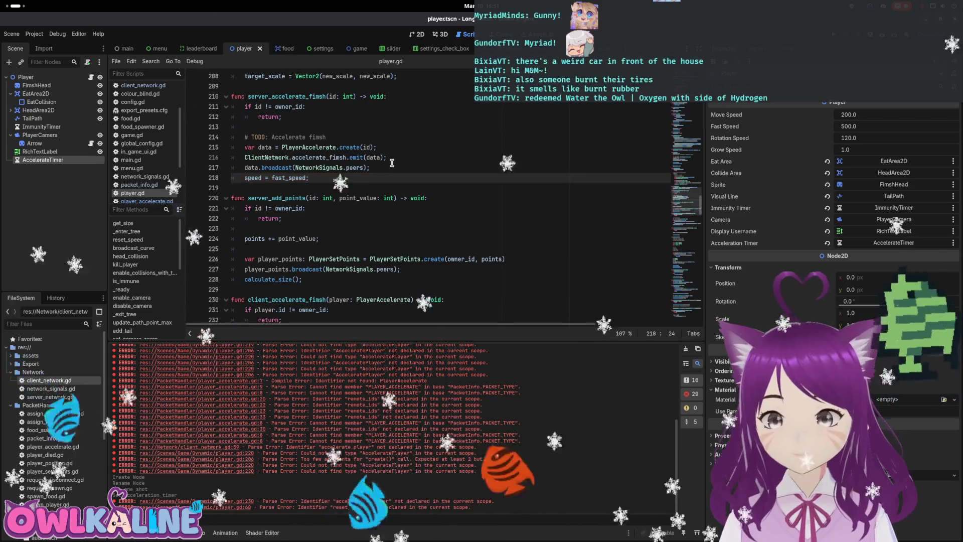
{"action": "key", "text": "F5"}
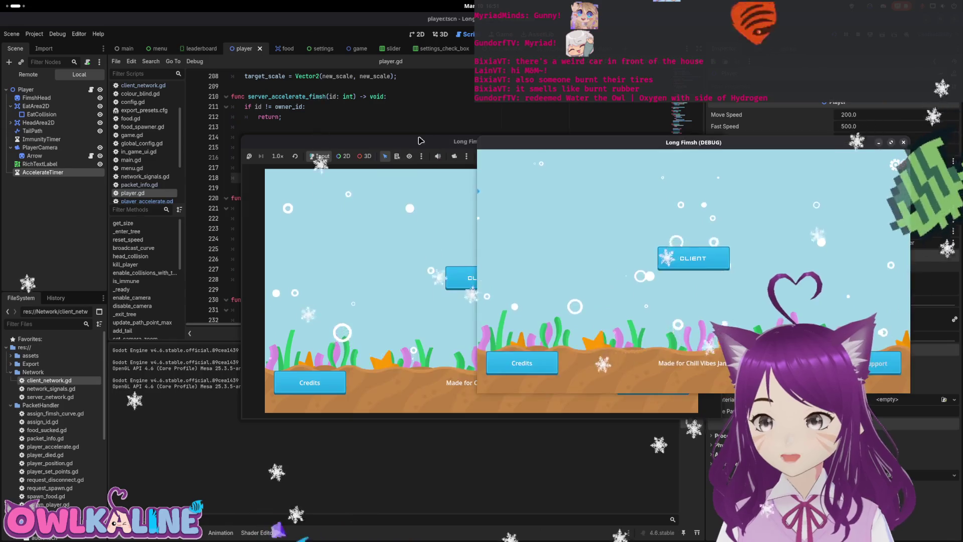
Step: Join the running game as a client, hit the player.gd line 68 error, and stop the project
{"action": "left_click", "coordinate": [308, 272]}
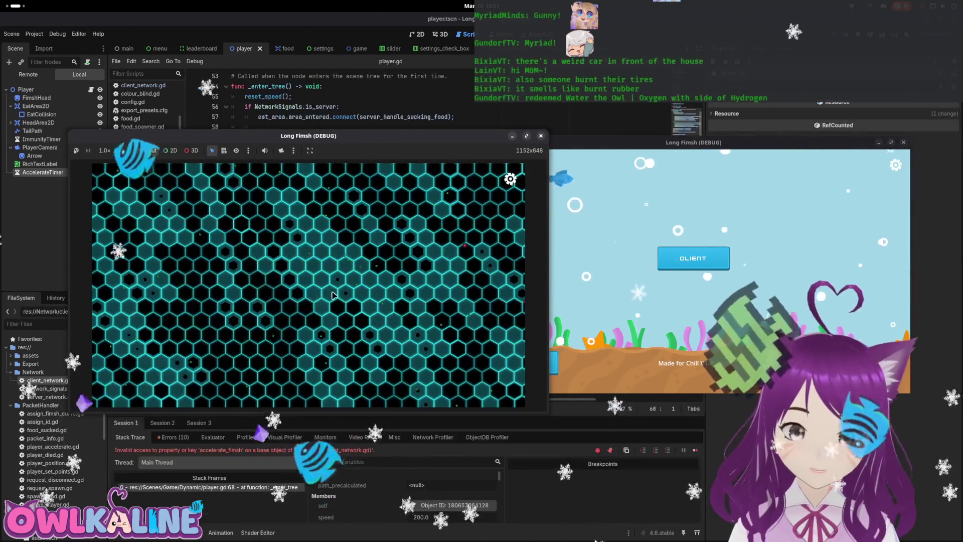
{"action": "key", "text": "F8"}
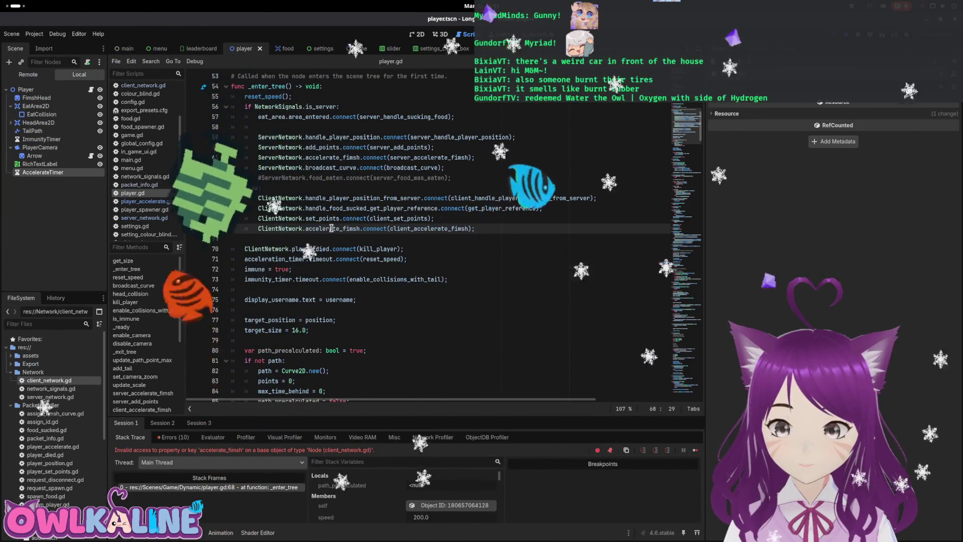
Step: Look up the accelerate_player signal name in client_network.gd
{"action": "double_click", "coordinate": [71, 382]}
{"action": "scroll", "coordinate": [301, 250], "scroll_direction": "up", "scroll_amount": 10}
{"action": "left_click", "coordinate": [284, 311]}
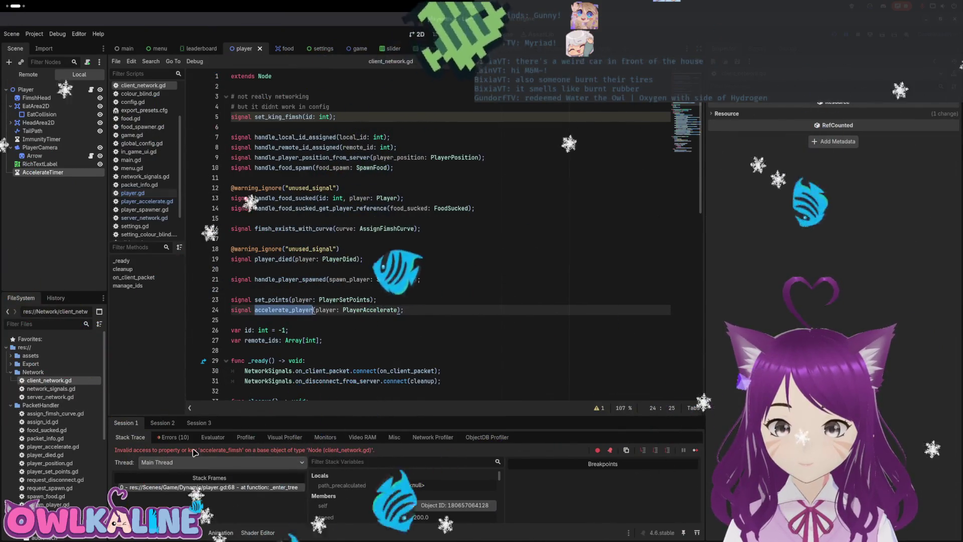
Step: On player.gd line 68, rename accelerate_fimsh to accelerate_player, then save and rerun the game
{"action": "left_click", "coordinate": [173, 437]}
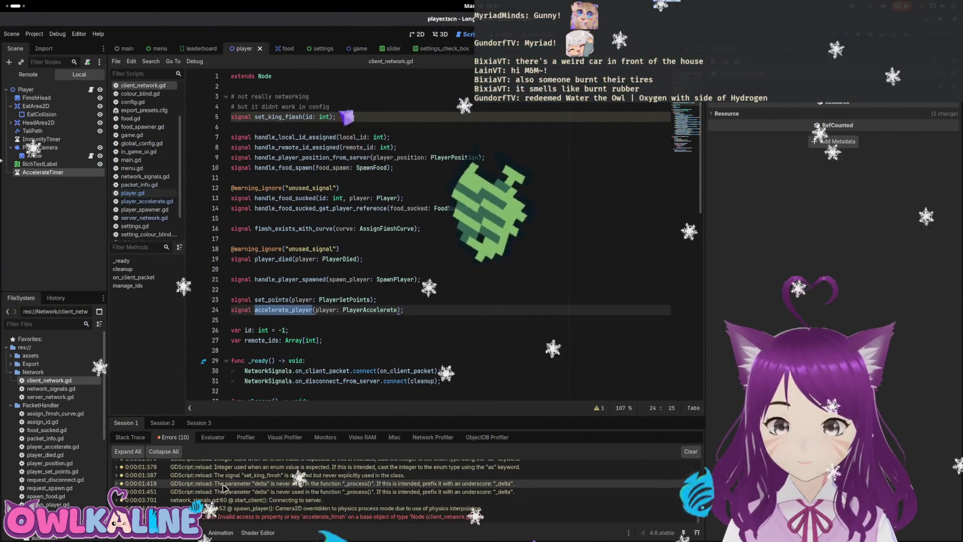
{"action": "double_click", "coordinate": [301, 516]}
{"action": "left_click_drag", "start_coordinate": [345, 228], "coordinate": [364, 228]}
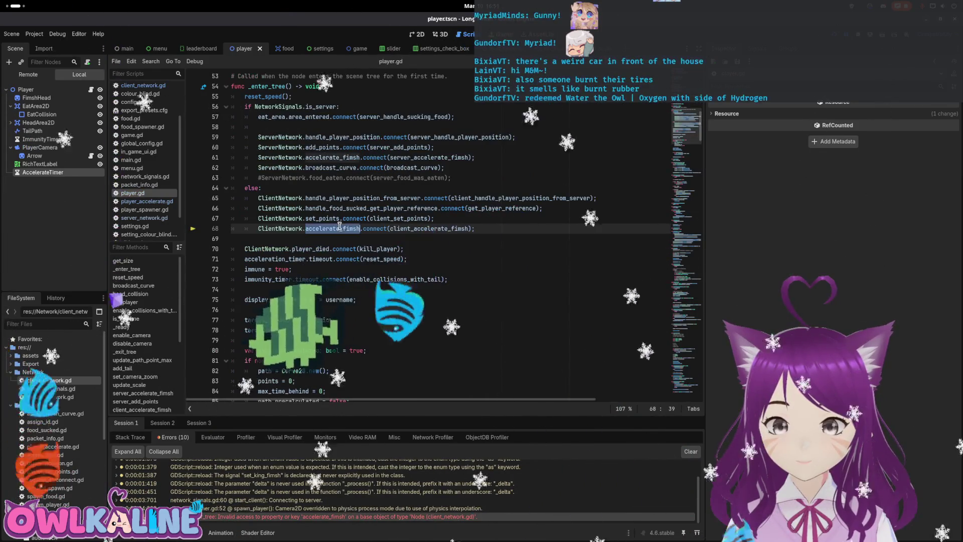
{"action": "type", "text": "player"}
{"action": "key", "text": "ctrl+s"}
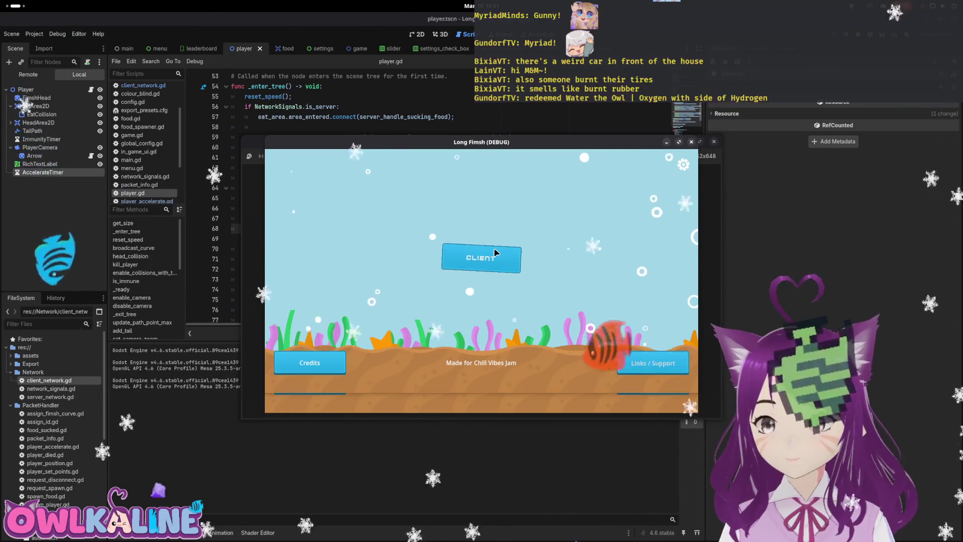
Step: Relaunch the game with line 216 emitting ClientNetwork.accelerate_player(data) and join as a client
{"action": "left_click", "coordinate": [495, 253]}
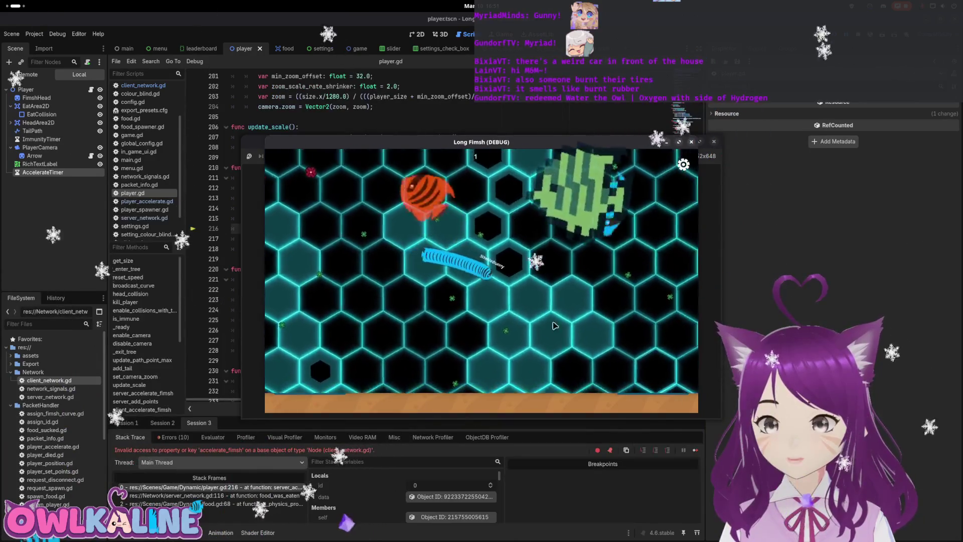
{"action": "left_click", "coordinate": [287, 435]}
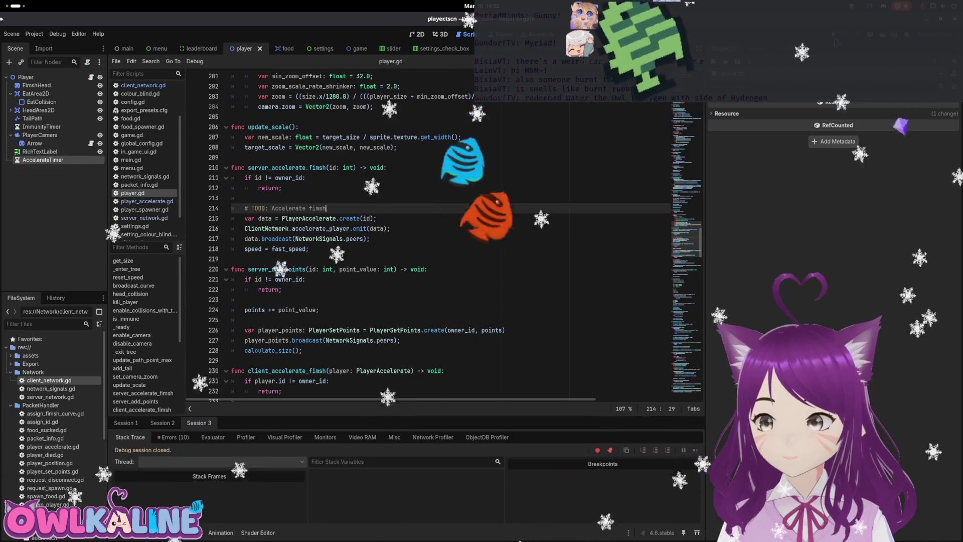
{"action": "key", "text": "F5"}
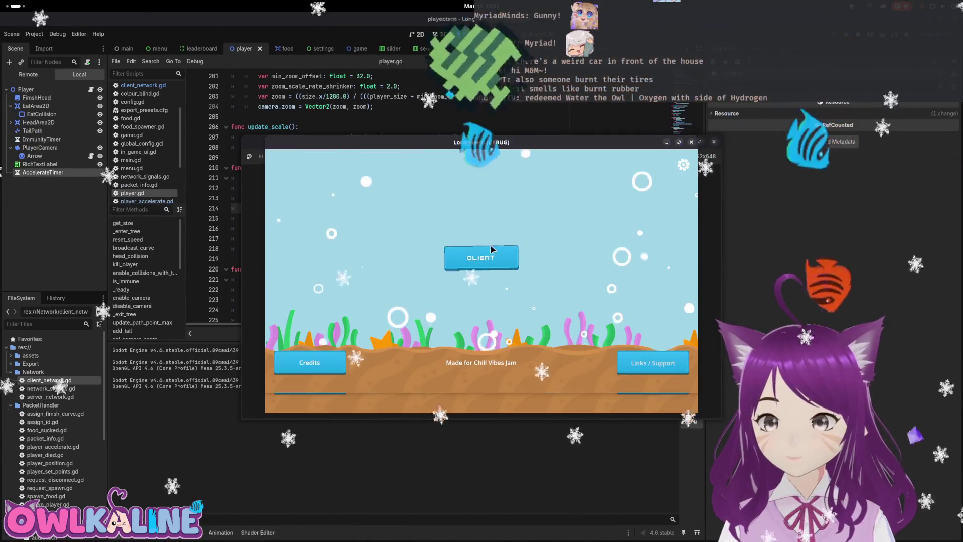
{"action": "left_click", "coordinate": [488, 254]}
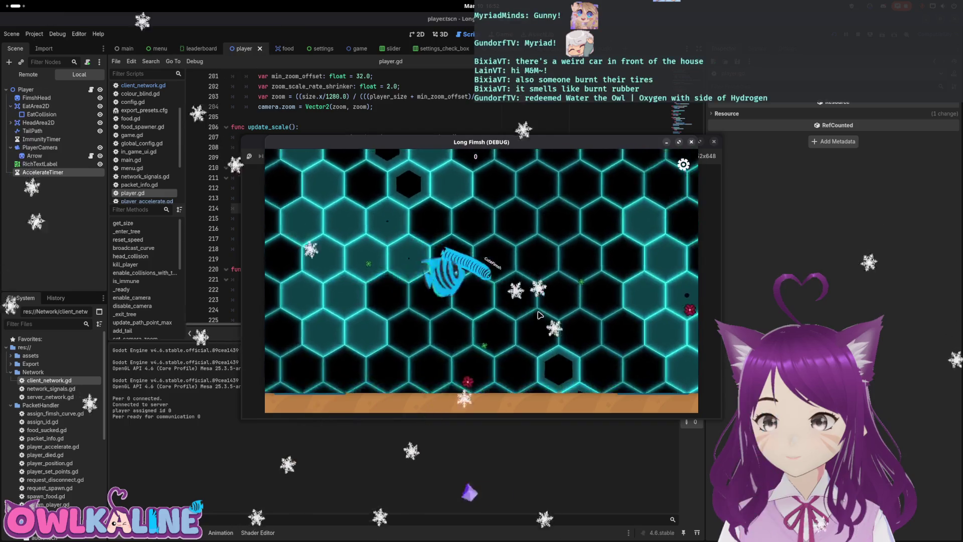